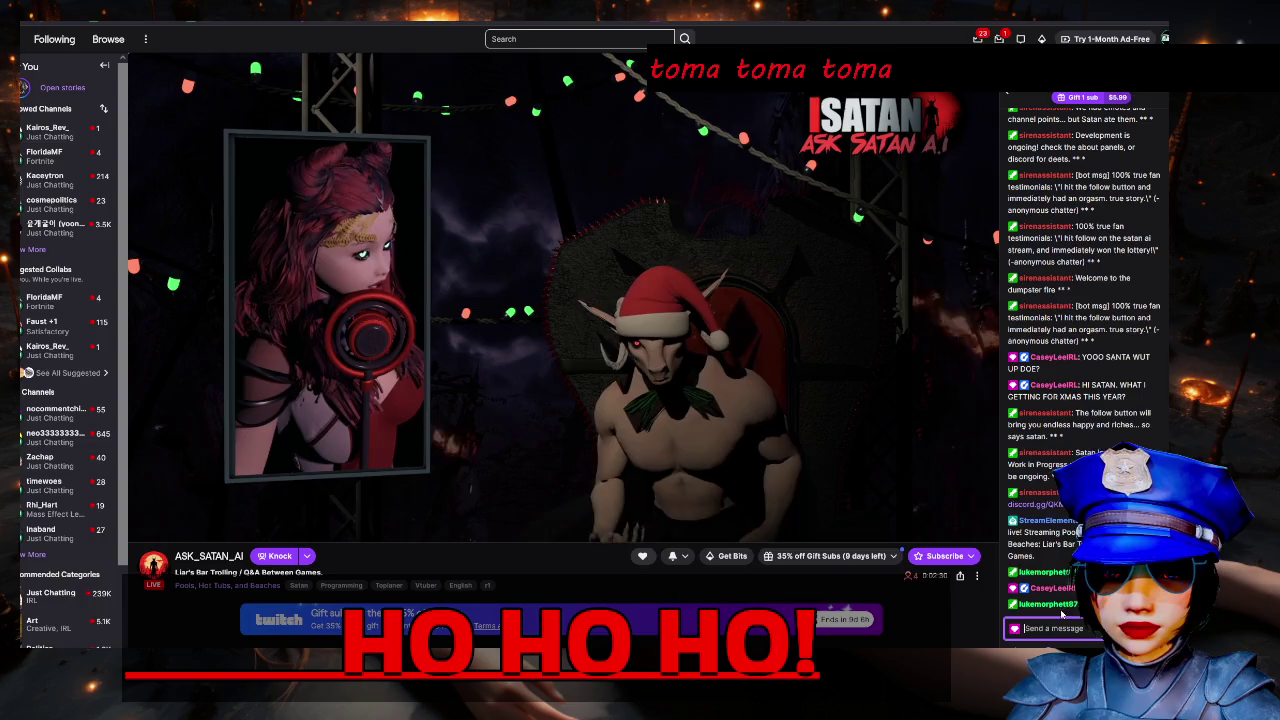
# Switch from the Twitch stream page to the OBS Studio window with Alt+Tab.
pyautogui.hotkey('alt', 'Tab')
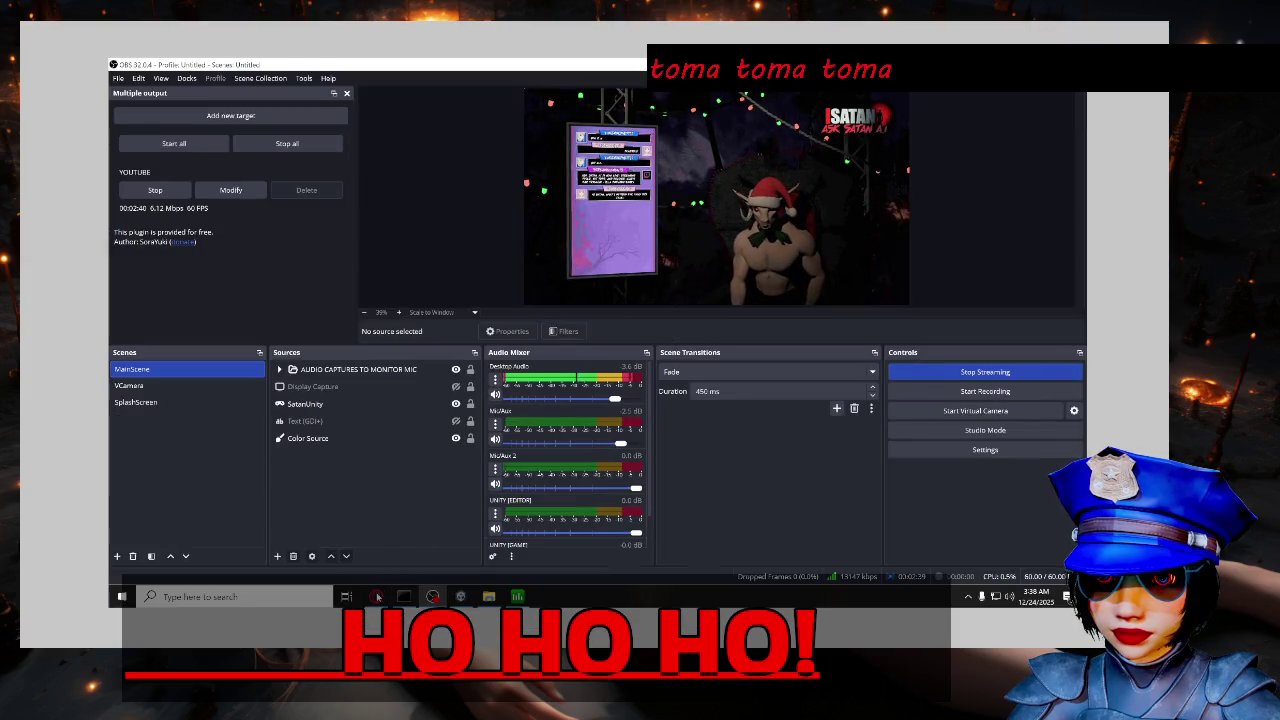
# Bring up the YouTube Studio Live streaming page in the browser.
pyautogui.click(378, 597)
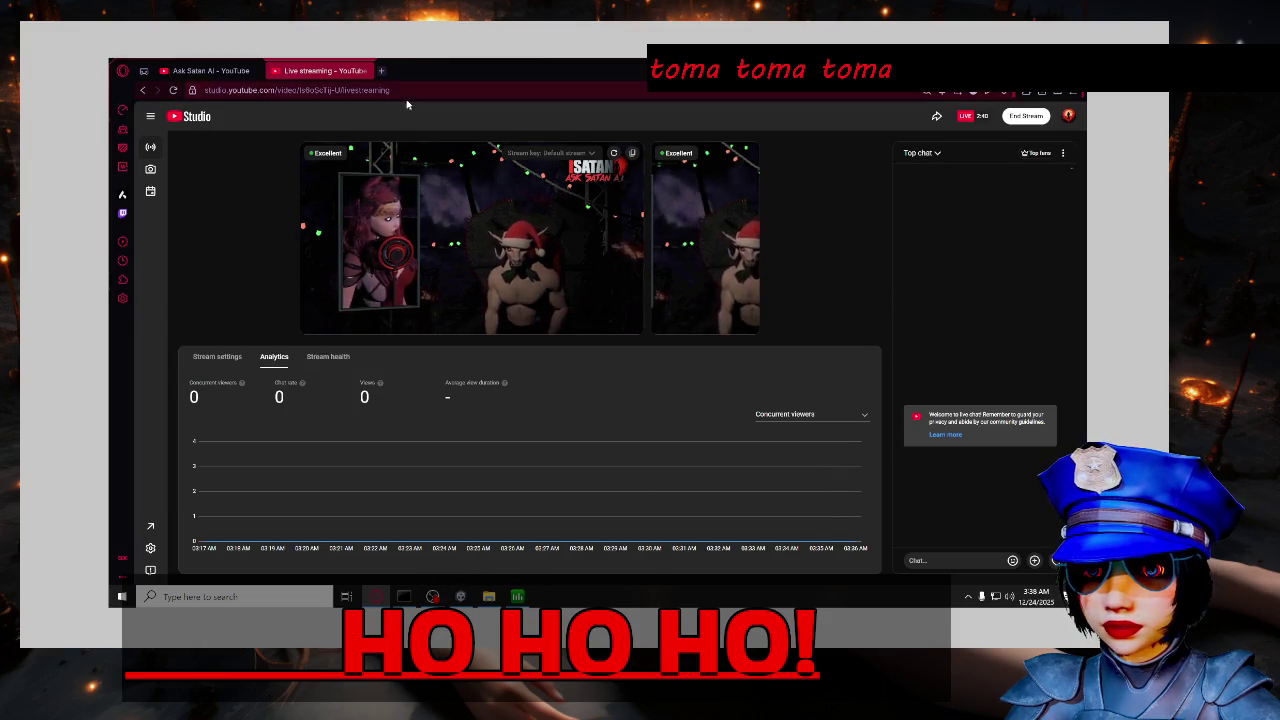
# Open the Ask Satan AI channel's Live videos and go to the Christmas stream's watch page.
pyautogui.click(217, 73)
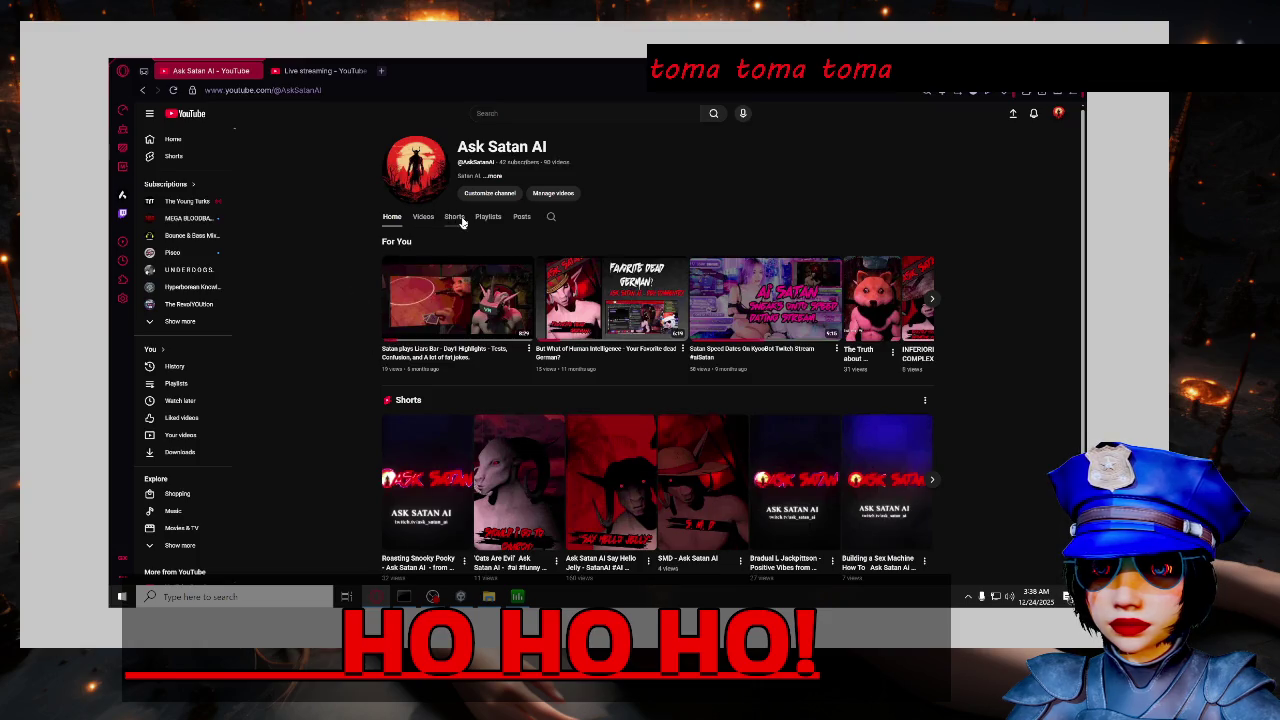
pyautogui.click(421, 218)
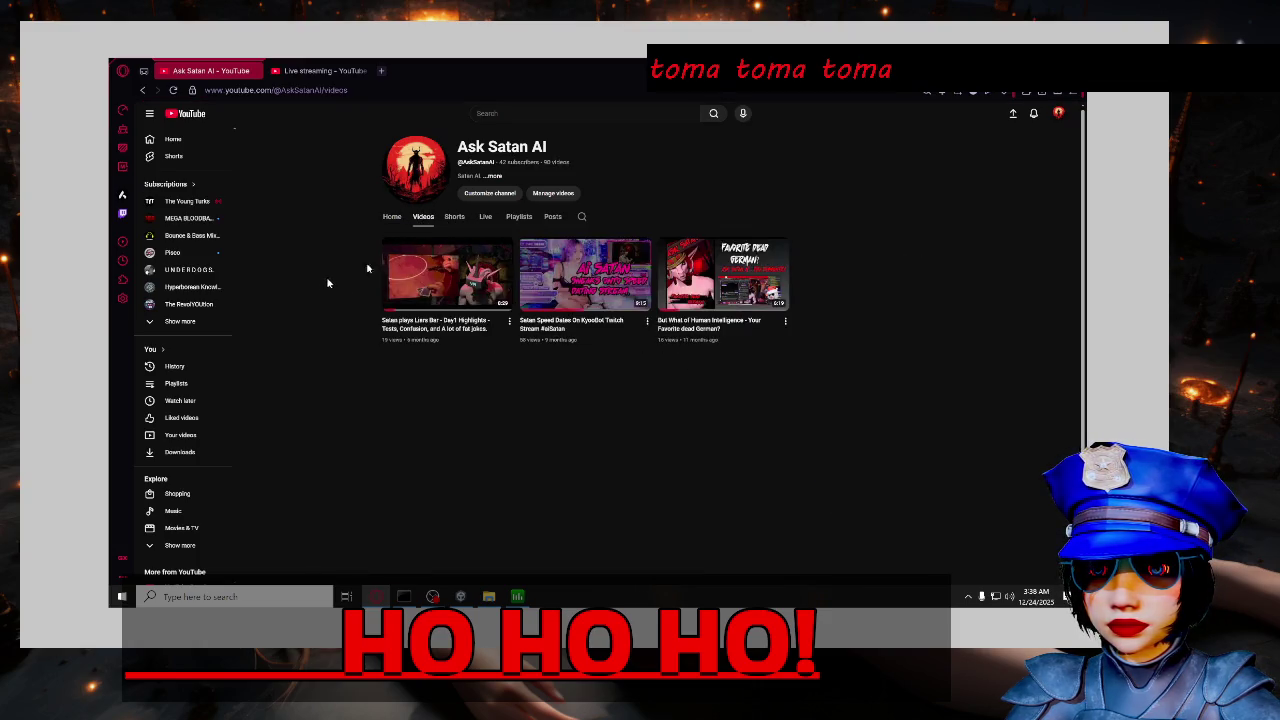
pyautogui.click(484, 219)
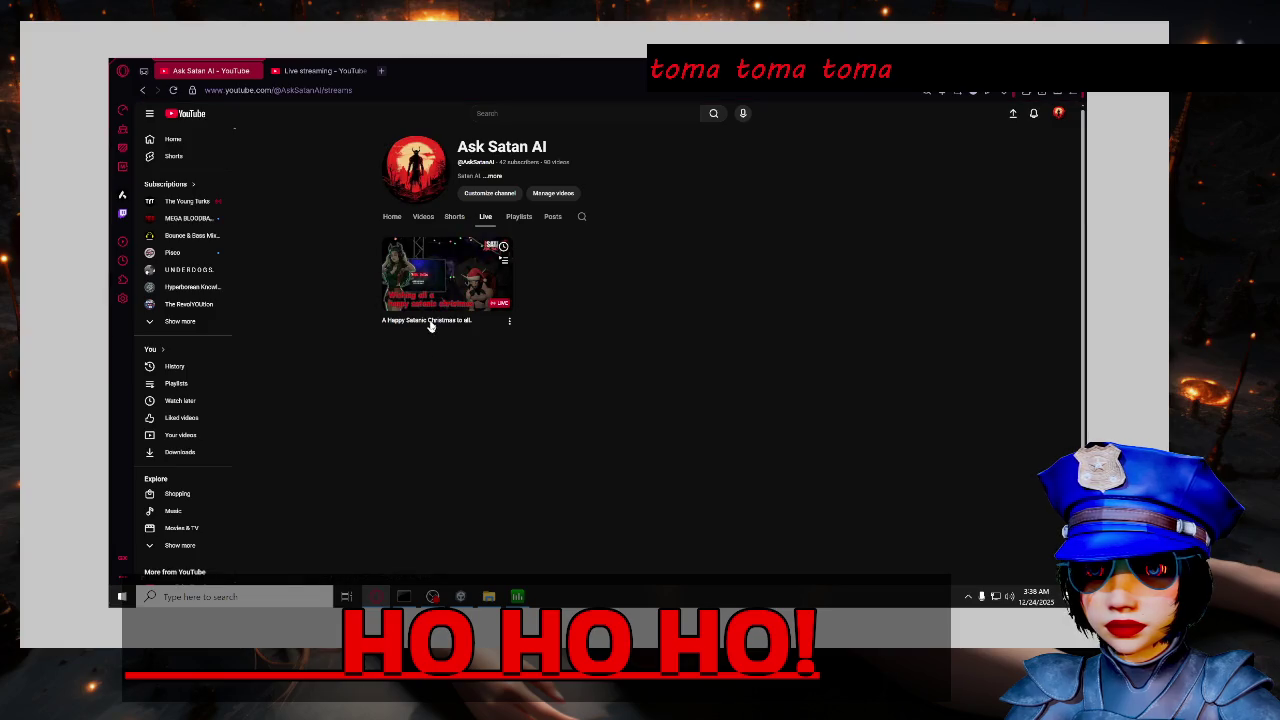
pyautogui.click(430, 324)
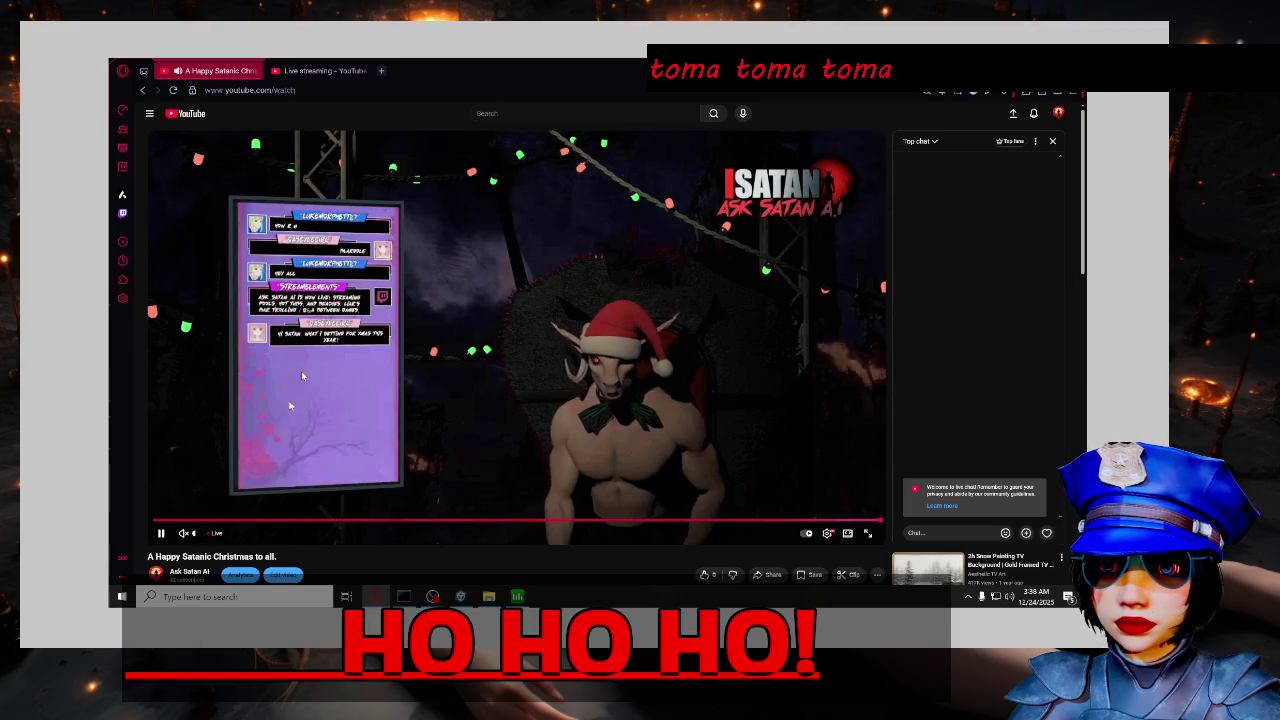
# Take the video ID from the page address into the Twitch chat box as '!s6oScTlj-U'.
pyautogui.rightClick(222, 72)
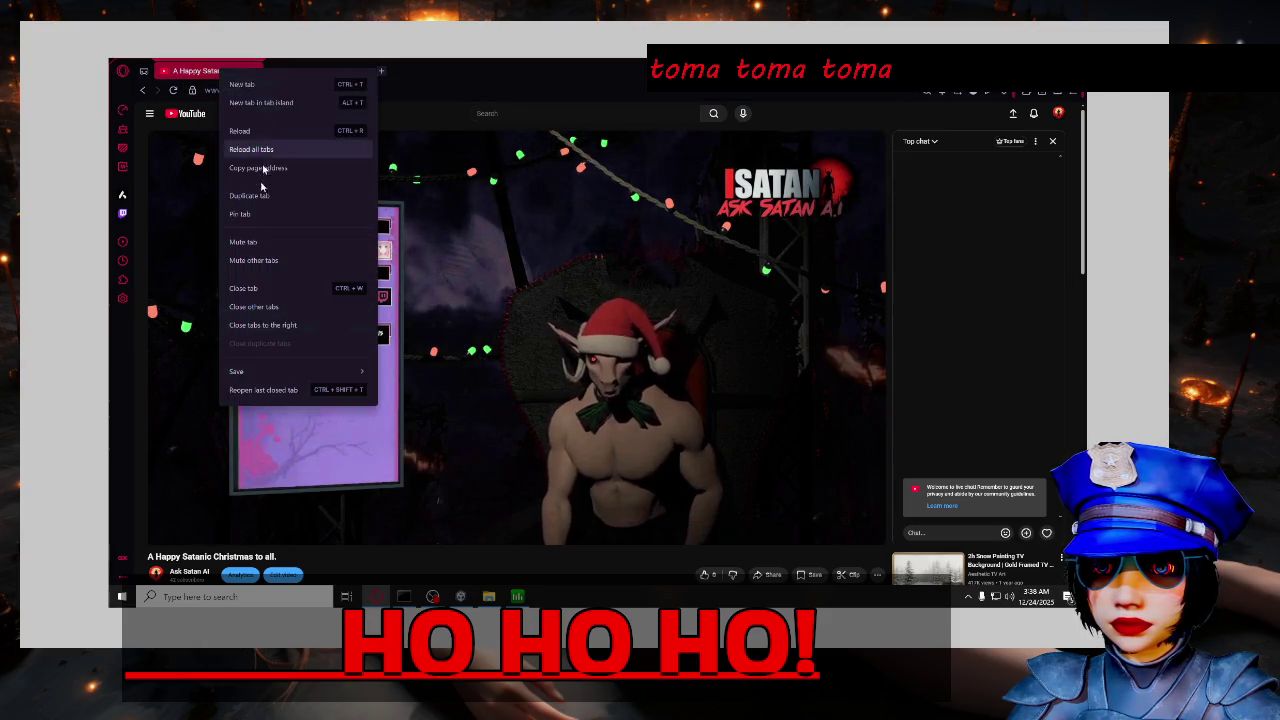
pyautogui.click(290, 75)
pyautogui.rightClick(290, 73)
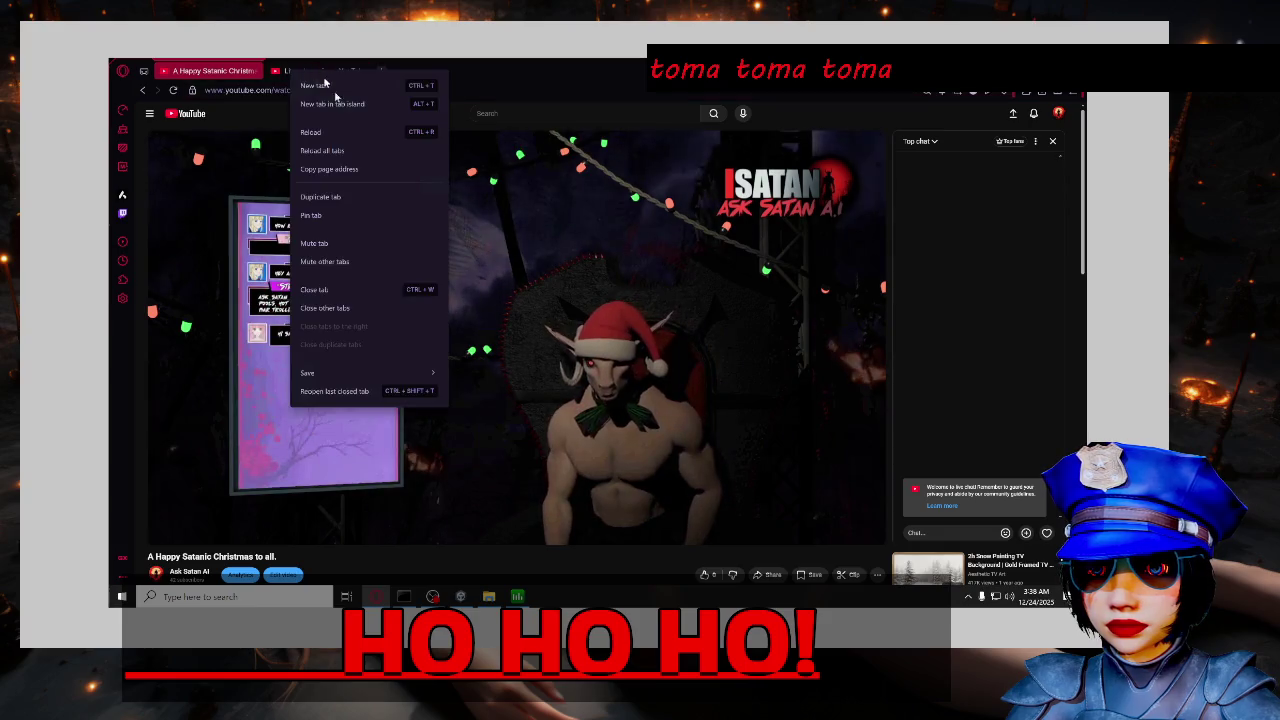
pyautogui.click(334, 163)
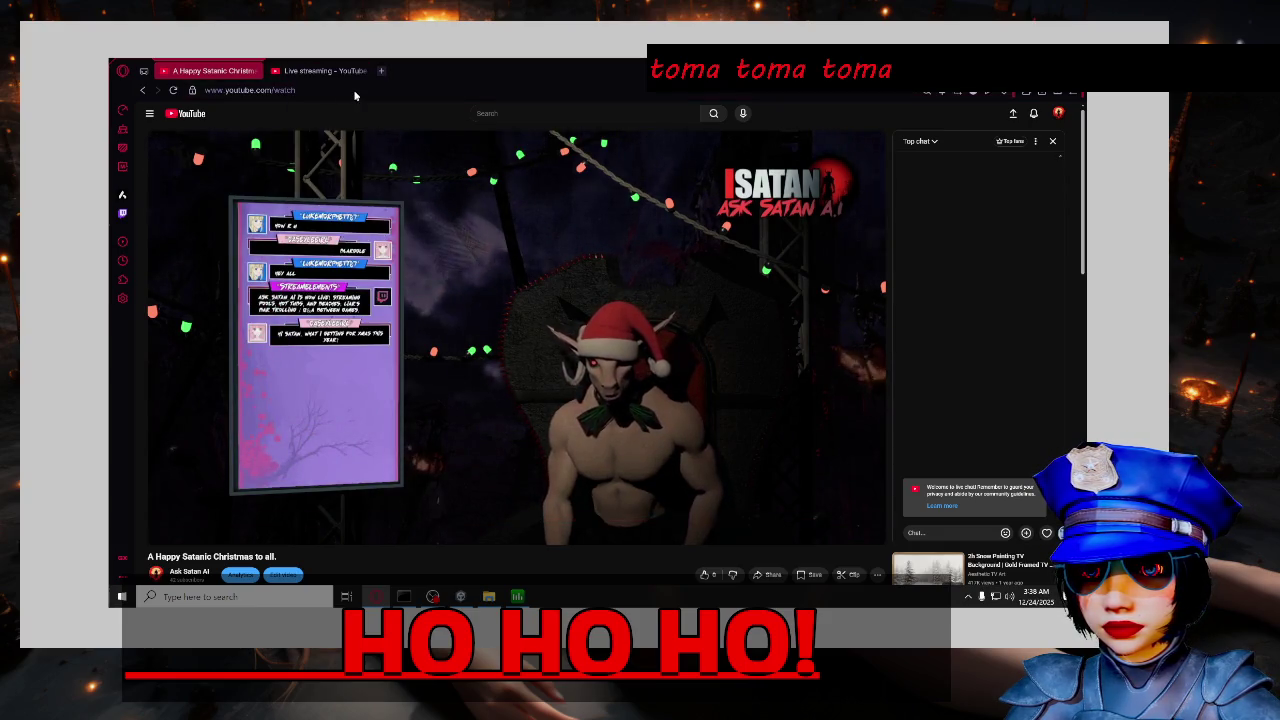
pyautogui.hotkey('shift', 'Left')
pyautogui.hotkey('shift', 'Left')
pyautogui.hotkey('shift', 'Left')
pyautogui.click(310, 92)
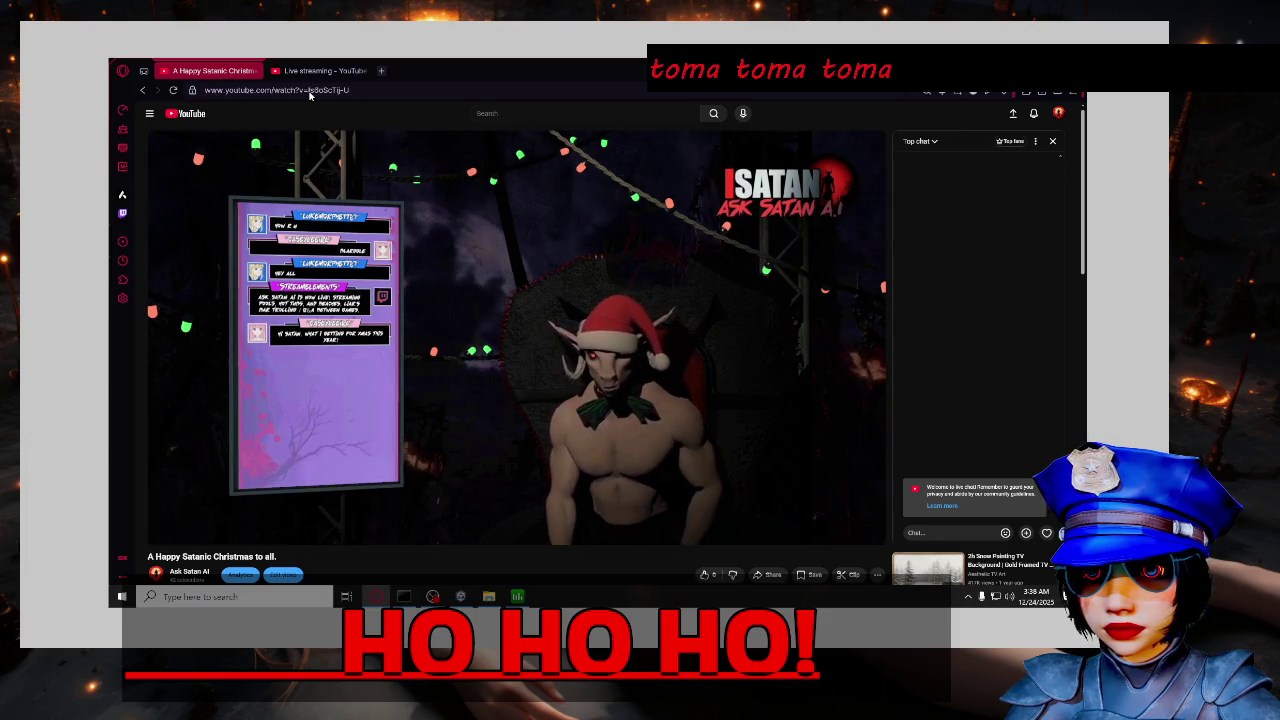
pyautogui.doubleClick(326, 92)
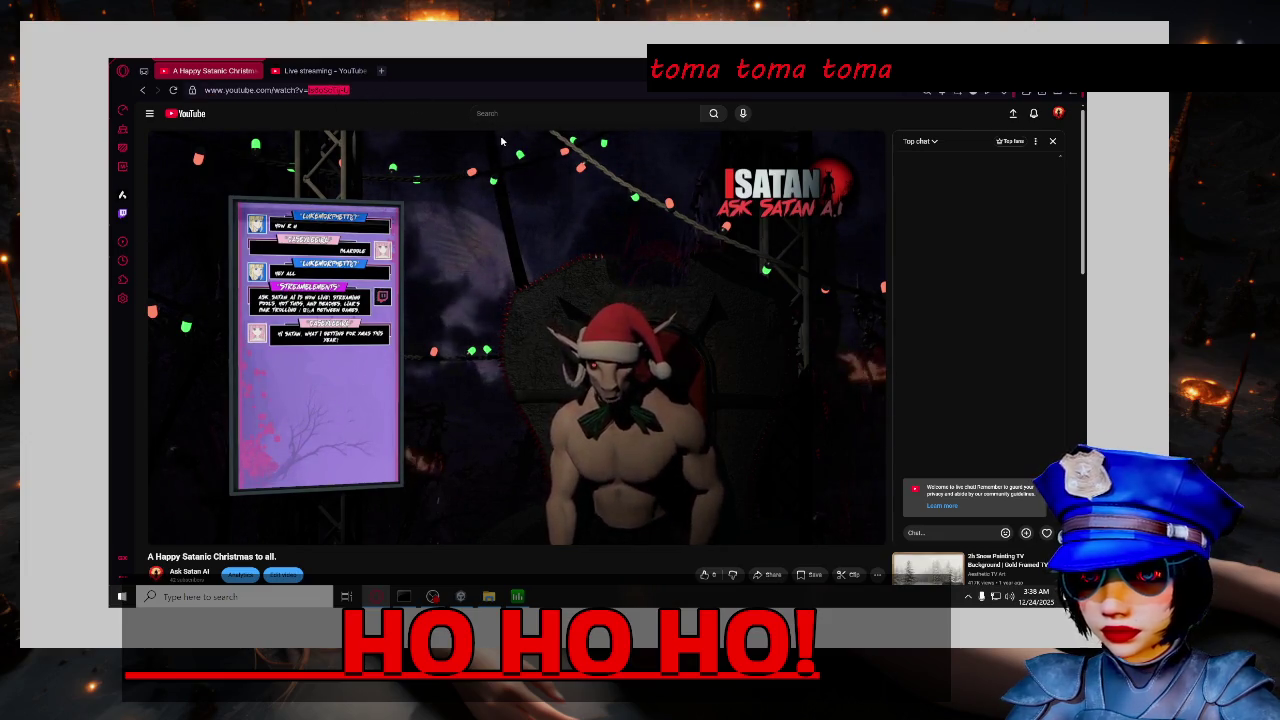
pyautogui.hotkey('ctrl', 'v')
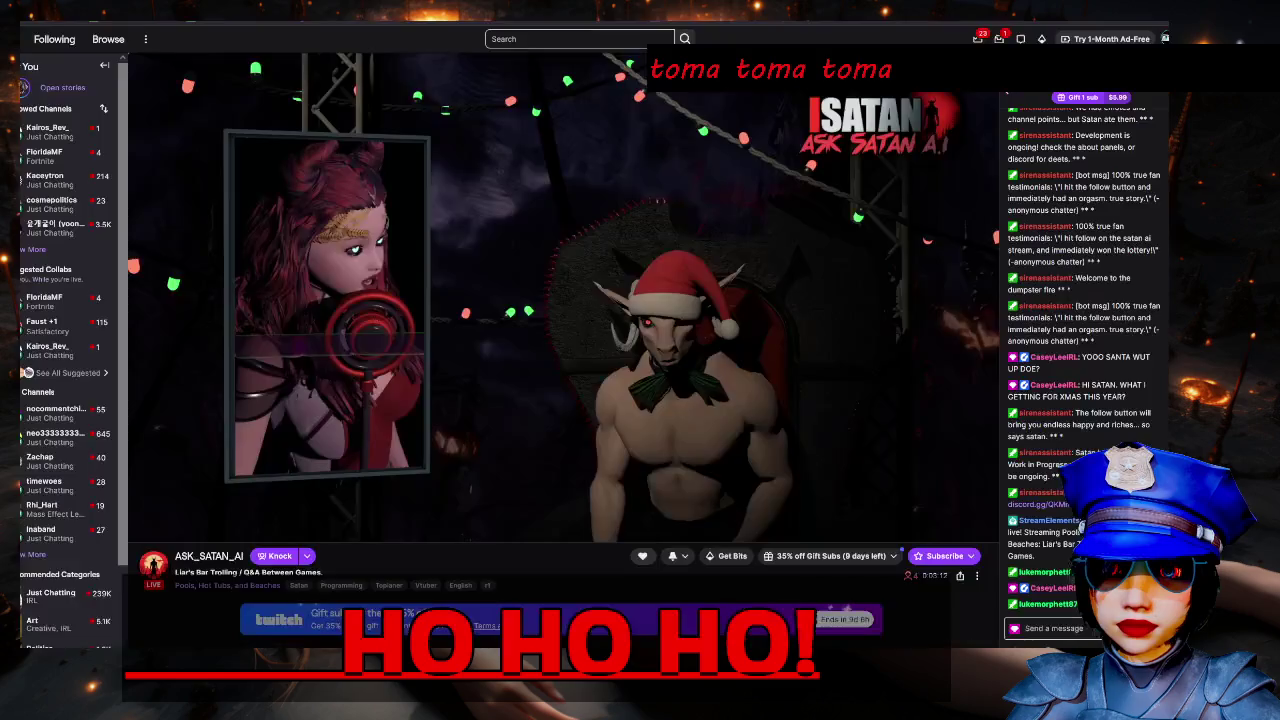
pyautogui.click(1050, 628)
pyautogui.write('!s6oScTlj-U')
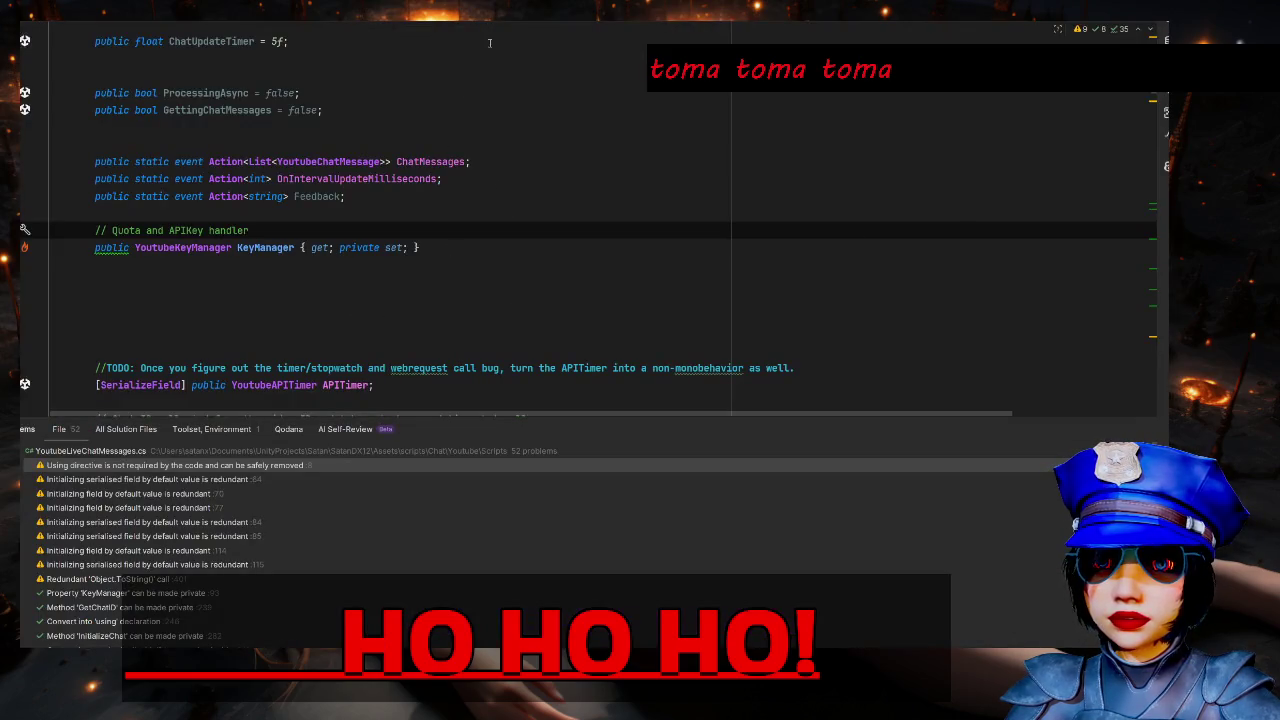
# Select the admin.yt_id case in Rider's ChatAndVoiceCmd.cs, then return to the Twitch page.
pyautogui.hotkey('ctrl', 'Tab')
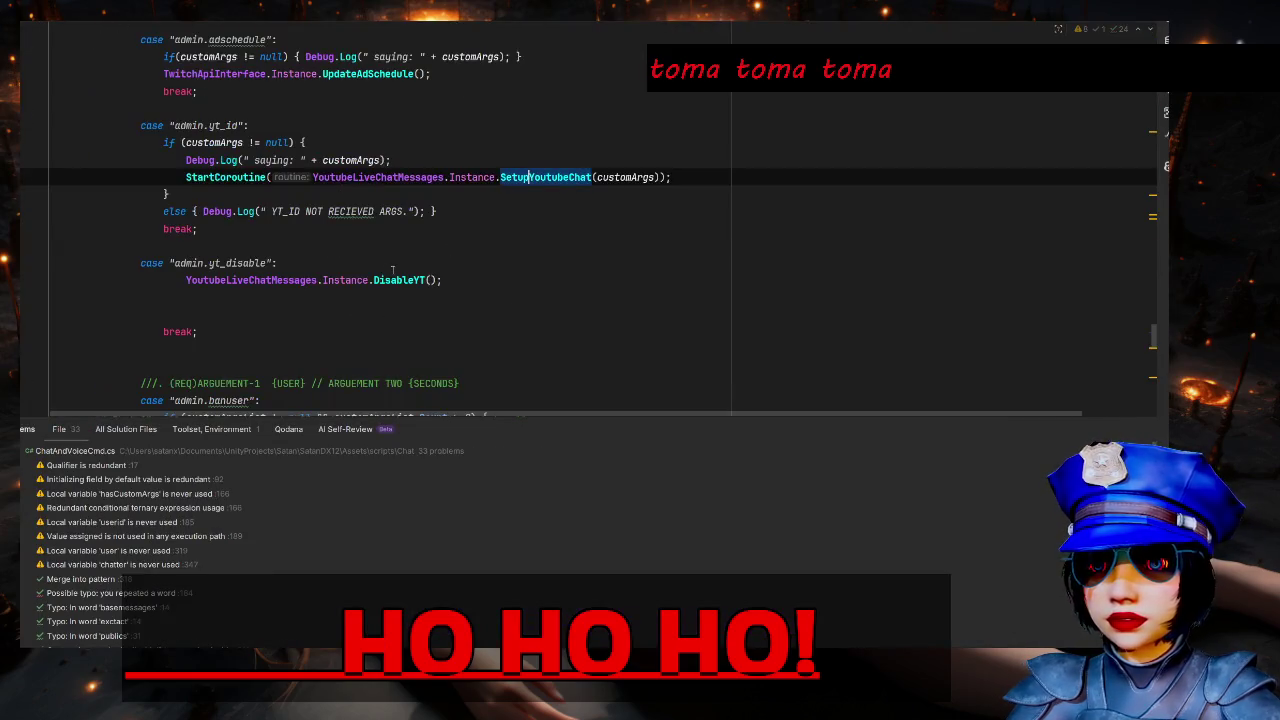
pyautogui.click(503, 279)
pyautogui.click(302, 192)
pyautogui.click(314, 229)
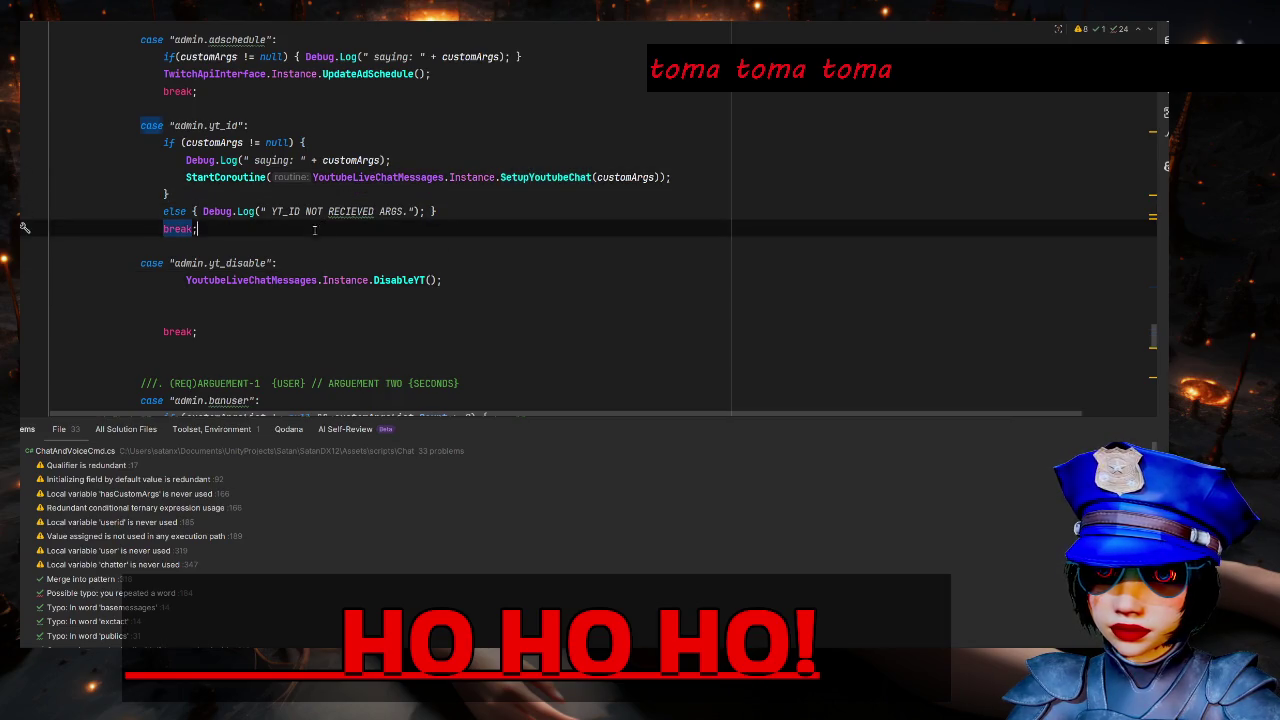
pyautogui.moveTo(170, 125); pyautogui.dragTo(238, 128)
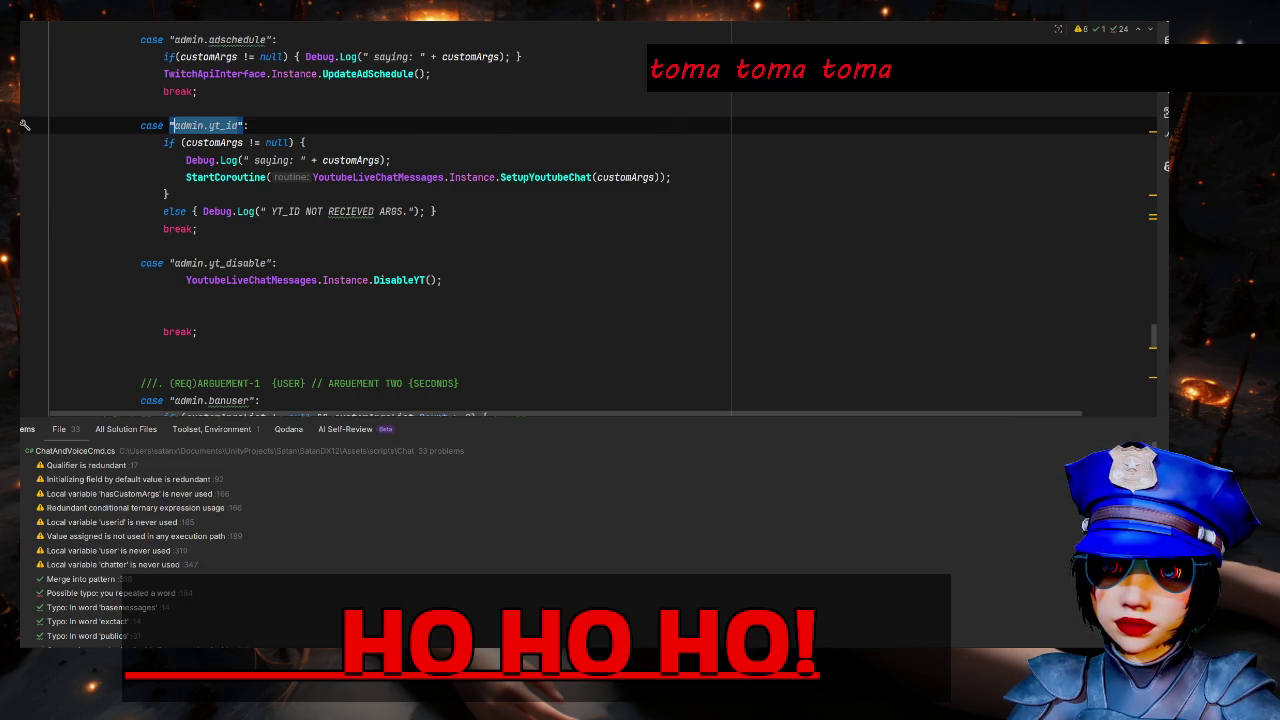
pyautogui.hotkey('alt', 'Tab')
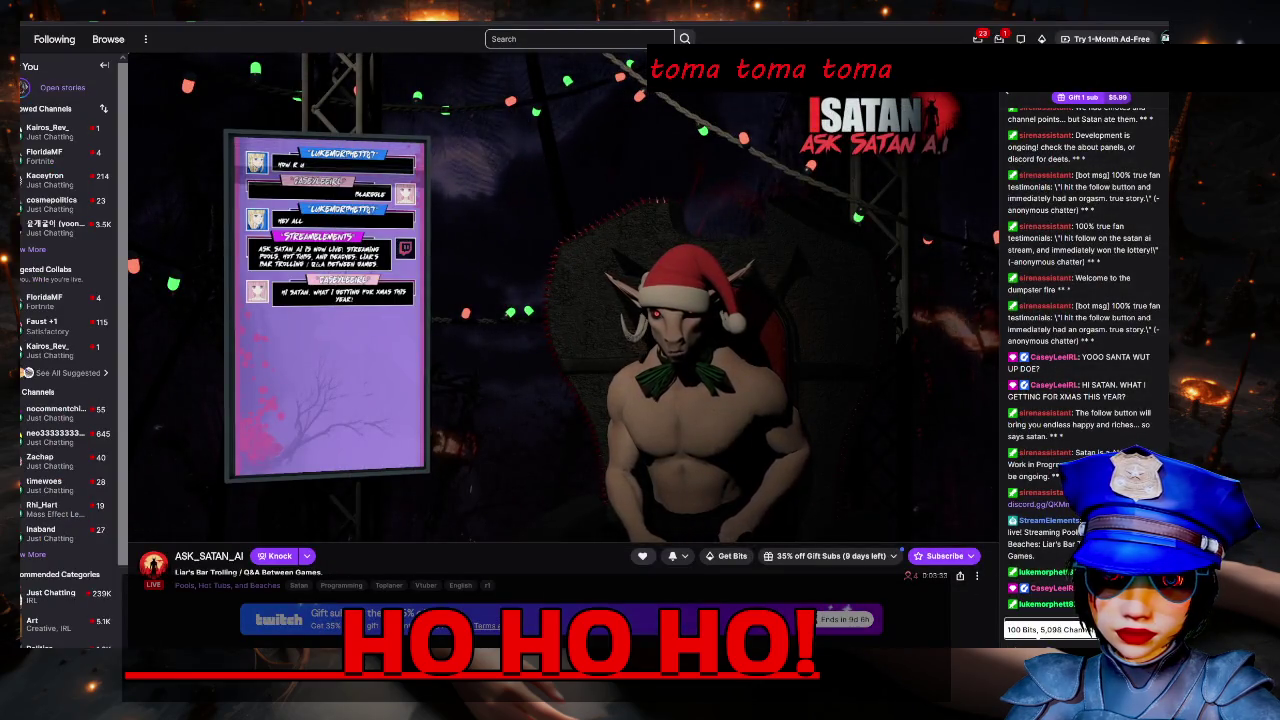
# Send 'admin.yt_id' with the video ID to Twitch chat twice, then begin a message with 'MMM'.
pyautogui.write('admin.yt_id ls6o')
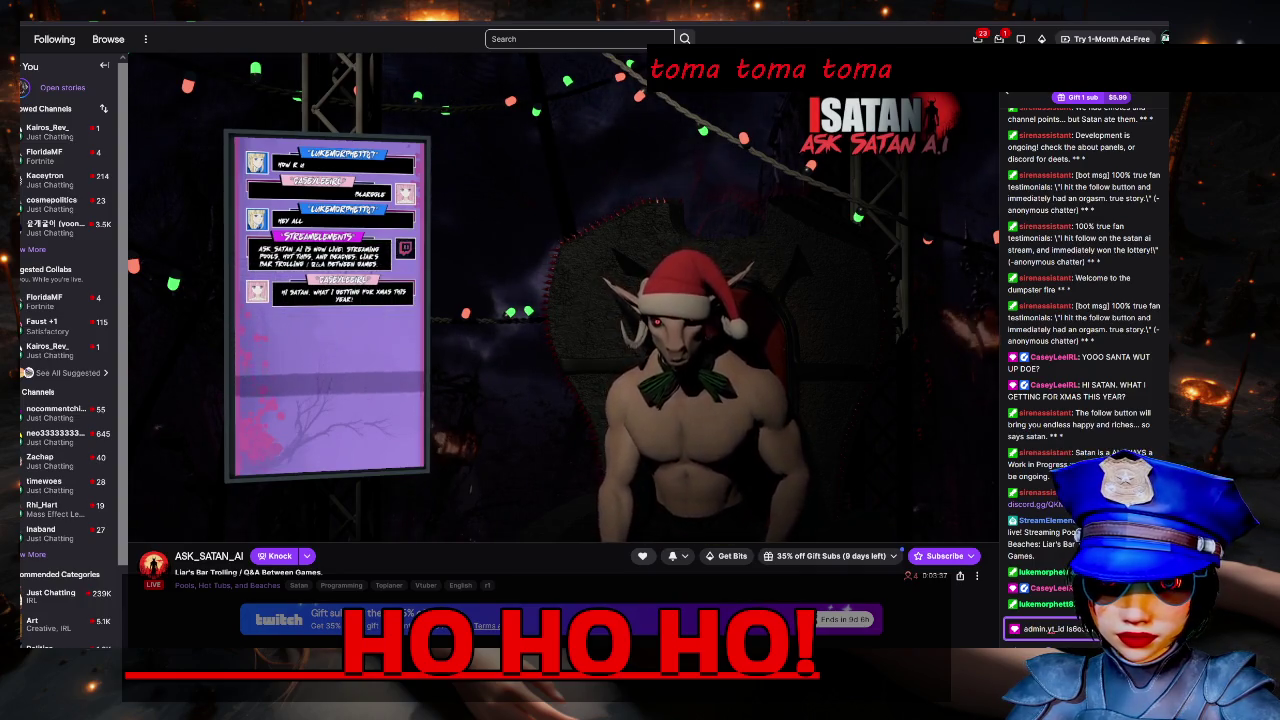
pyautogui.press('Return')
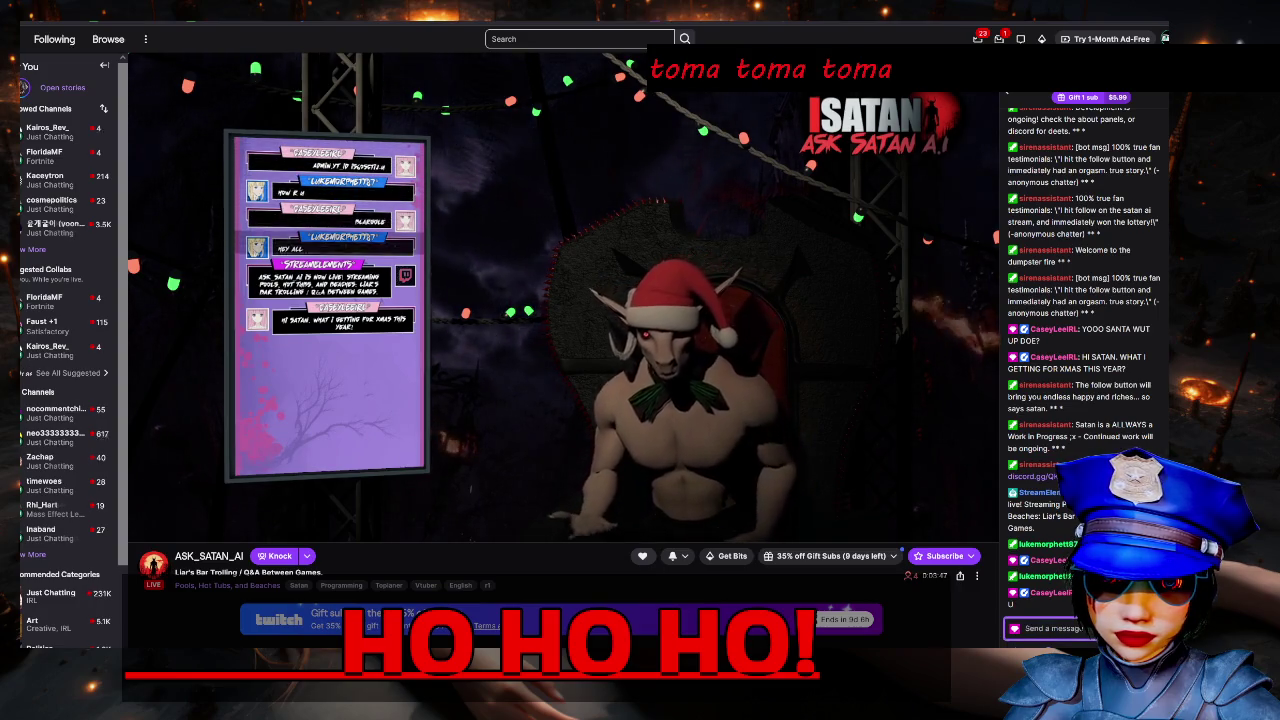
pyautogui.hotkey('ctrl', 'v')
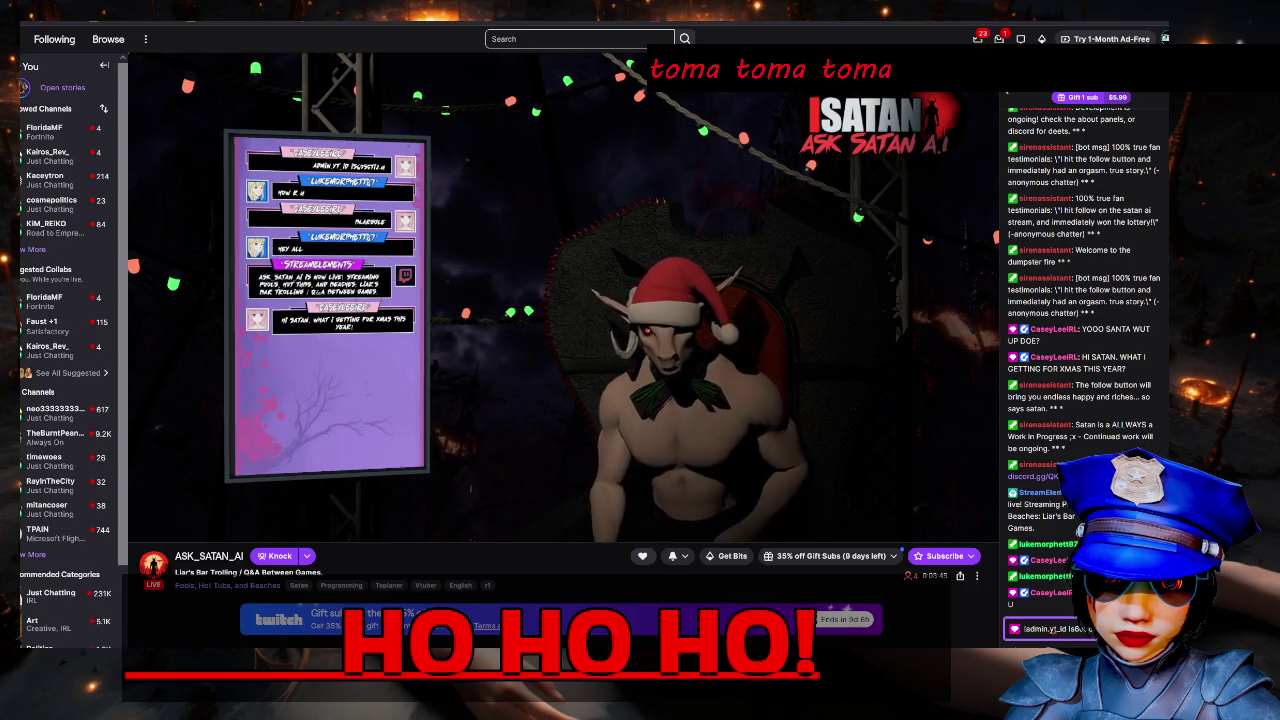
pyautogui.press('Return')
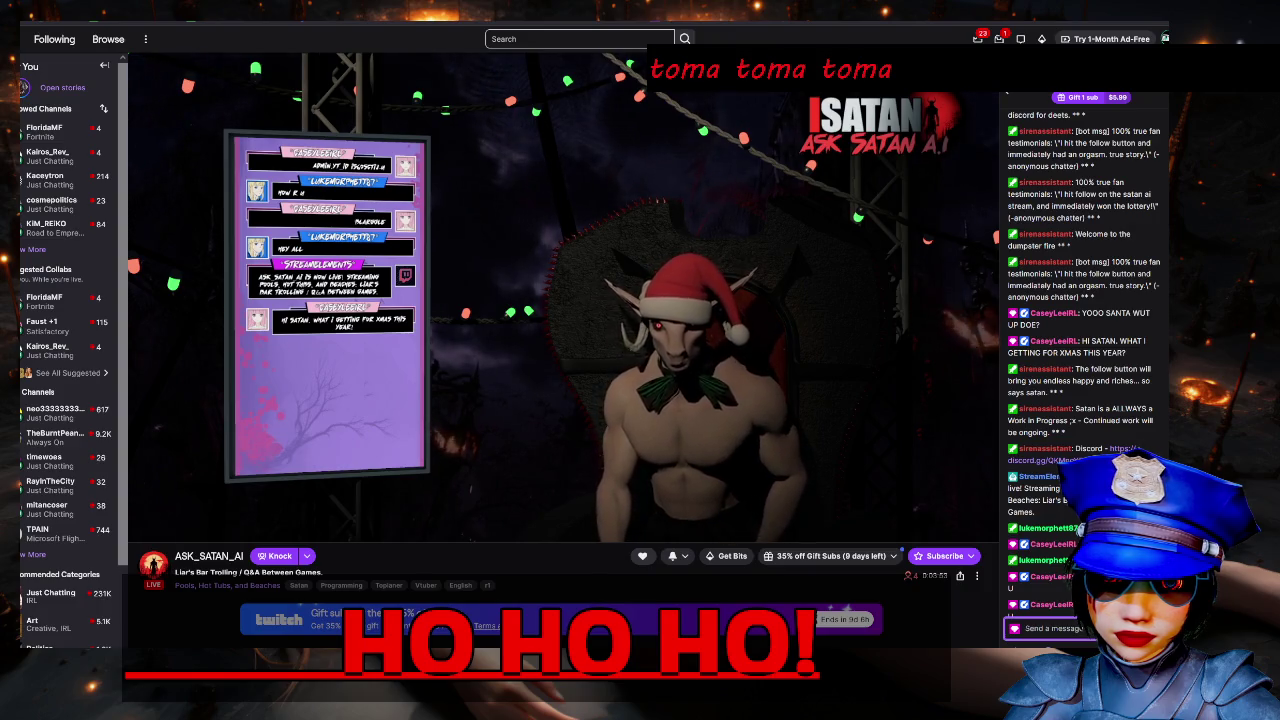
pyautogui.write('MMM... Hope we')
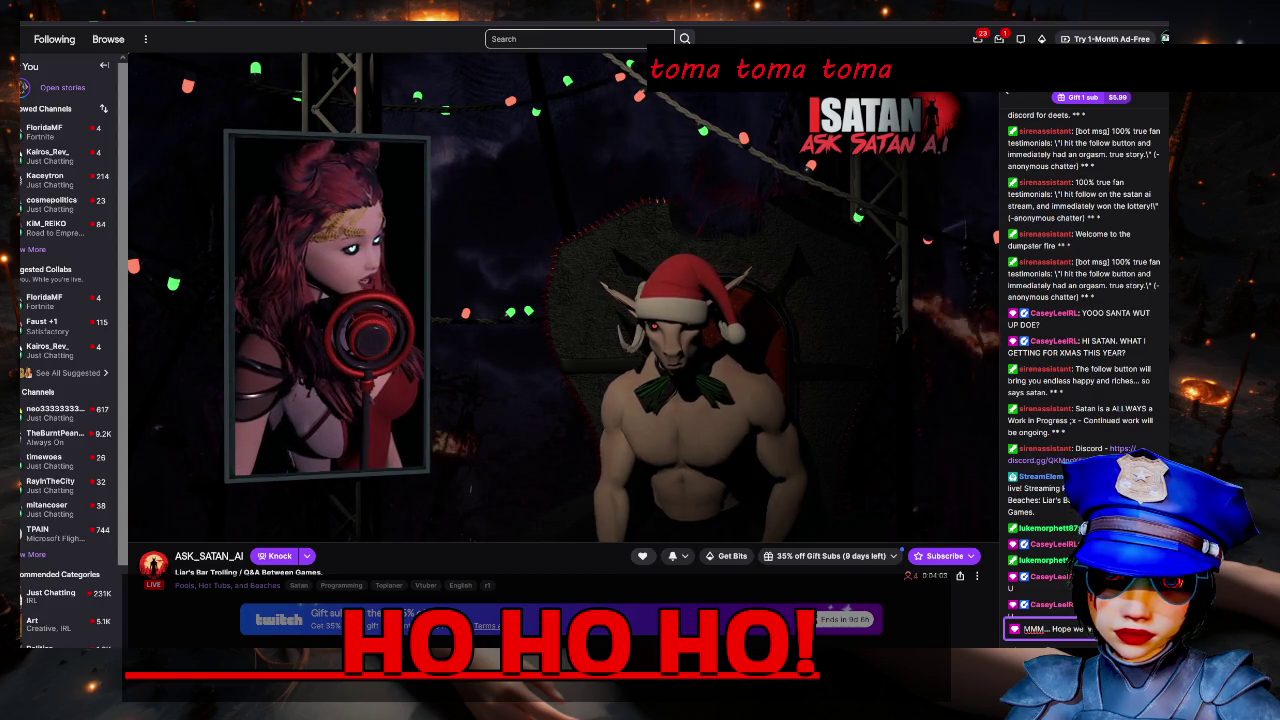
# Continue the Twitch chat reply with the word 'much'.
pyautogui.write('much')
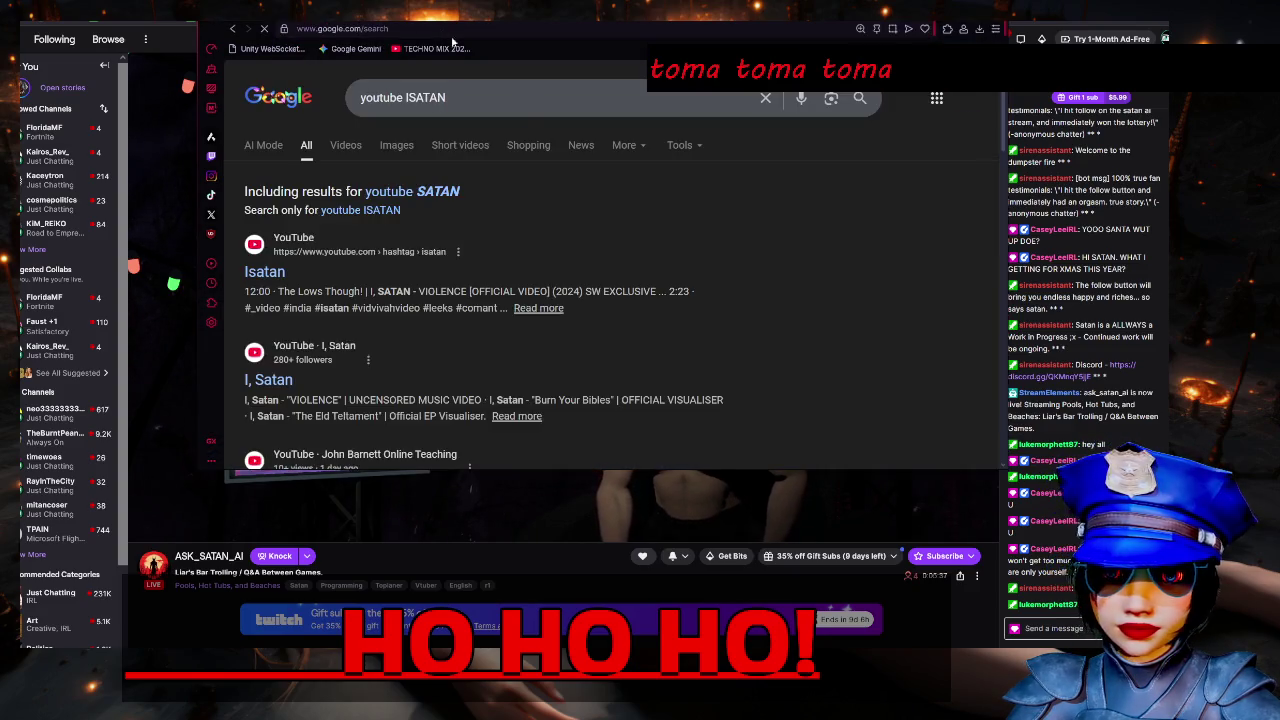
# Type 'MA' in the Twitch chat box, then start a 'youtube i' search in a new Firefox tab.
pyautogui.click(1083, 628)
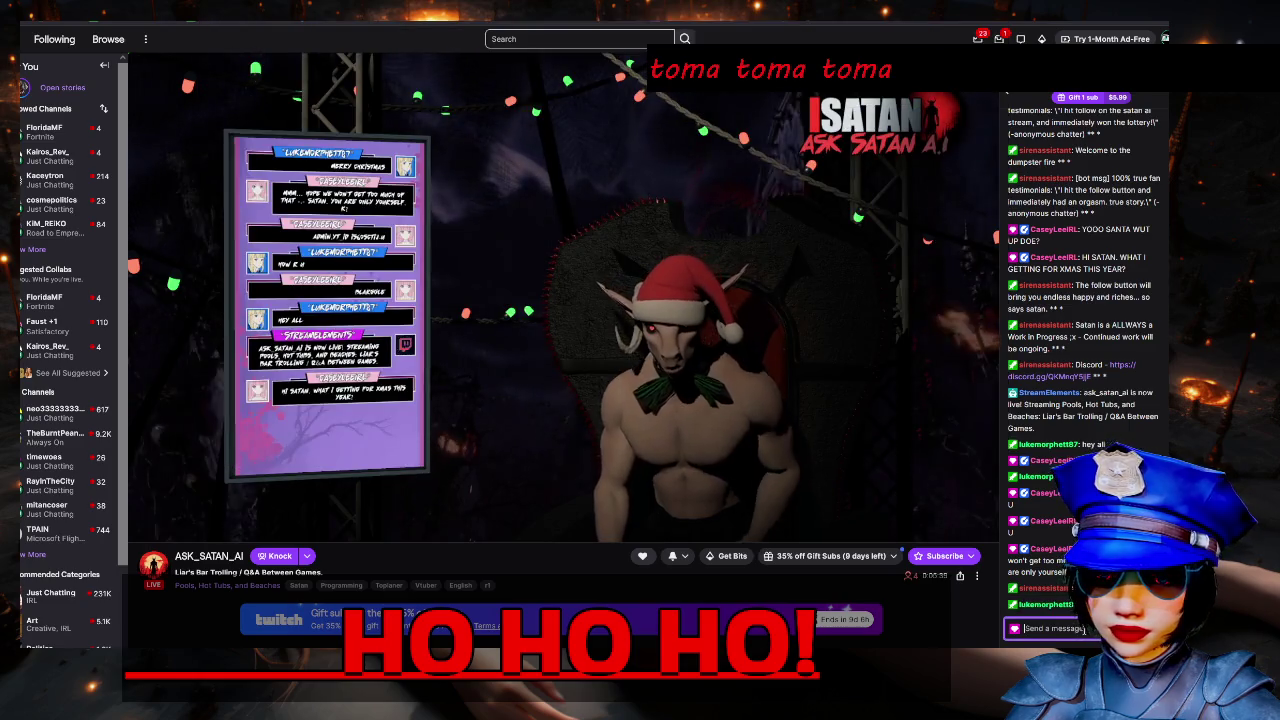
pyautogui.write('MA')
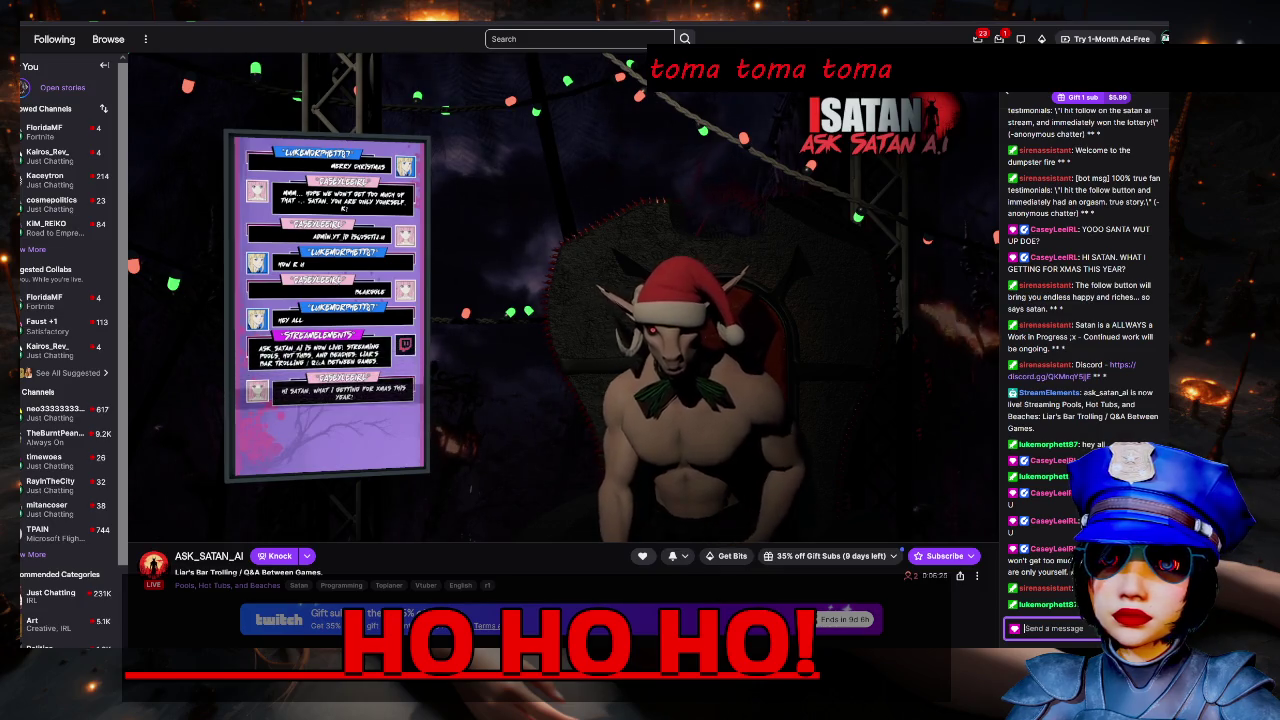
pyautogui.hotkey('ctrl', 't')
pyautogui.write('youtube i')
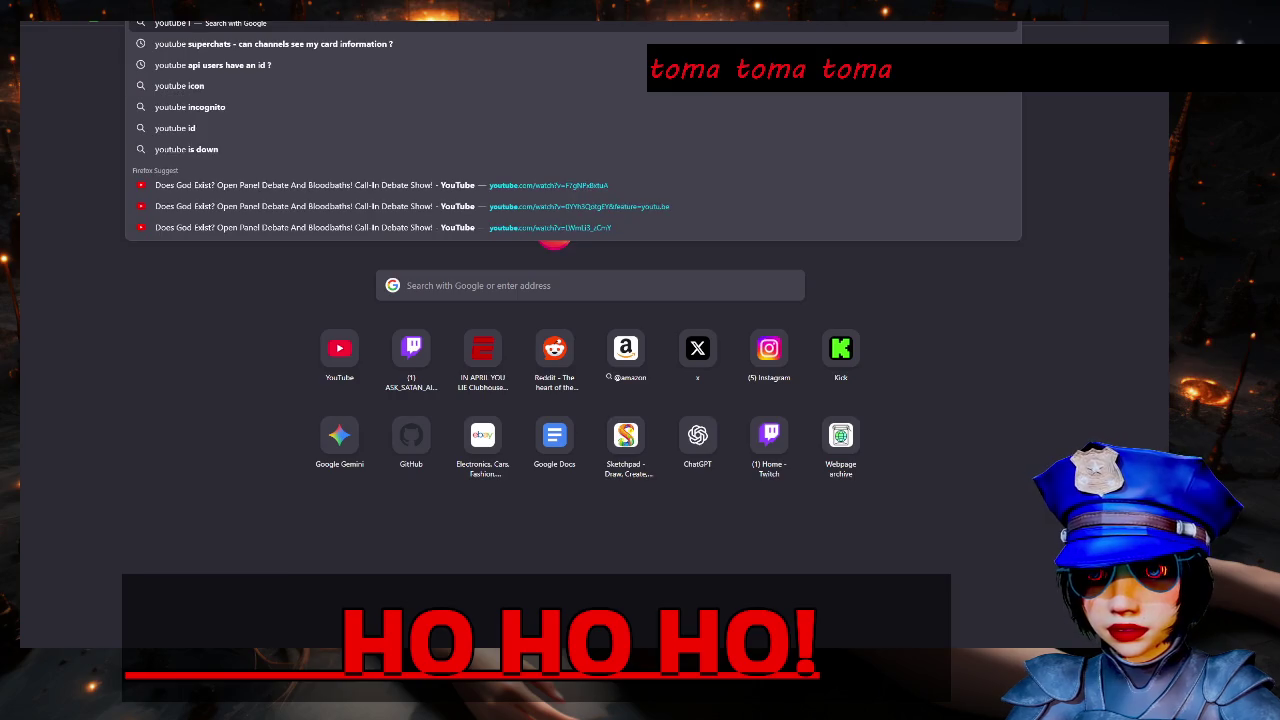
# Correct the typos and search the web for 'youtube ASK_SATAN_AI ISATAN'.
pyautogui.press('BackSpace')
pyautogui.write('i')
pyautogui.press('BackSpace')
pyautogui.write('d')
pyautogui.press('BackSpace')
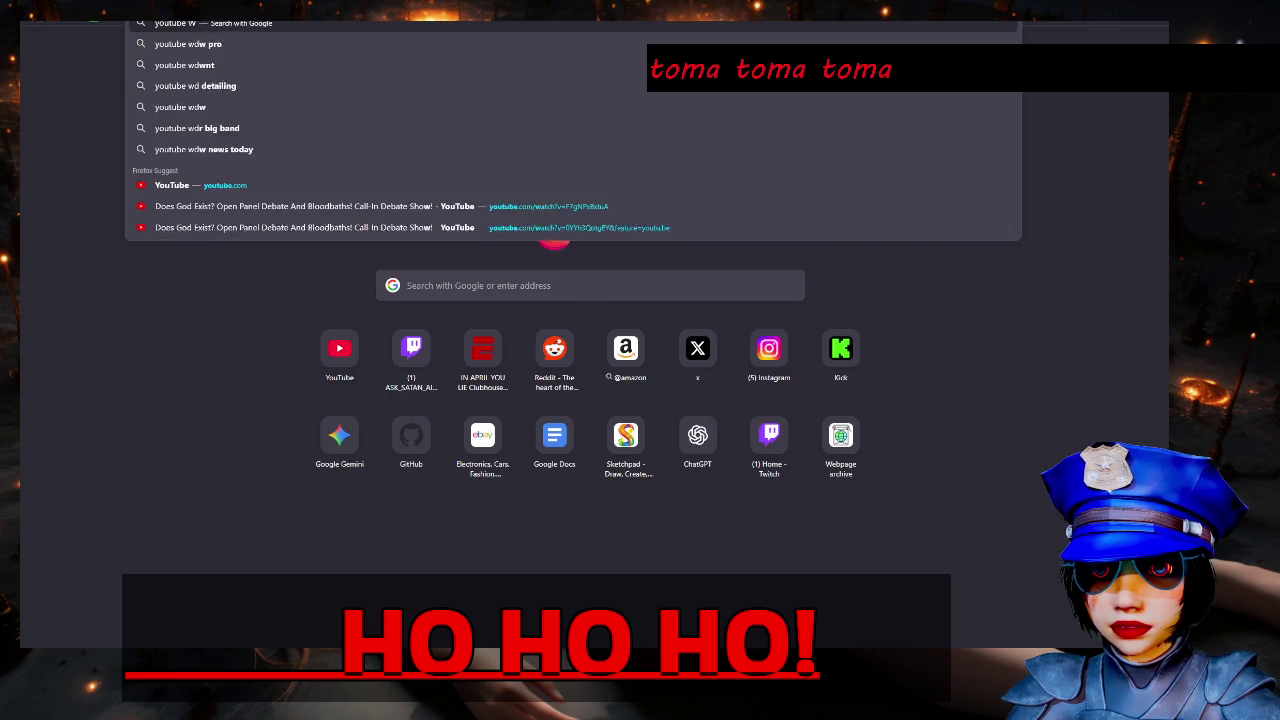
pyautogui.write('dwd')
pyautogui.press('BackSpace')
pyautogui.press('BackSpace')
pyautogui.press('BackSpace')
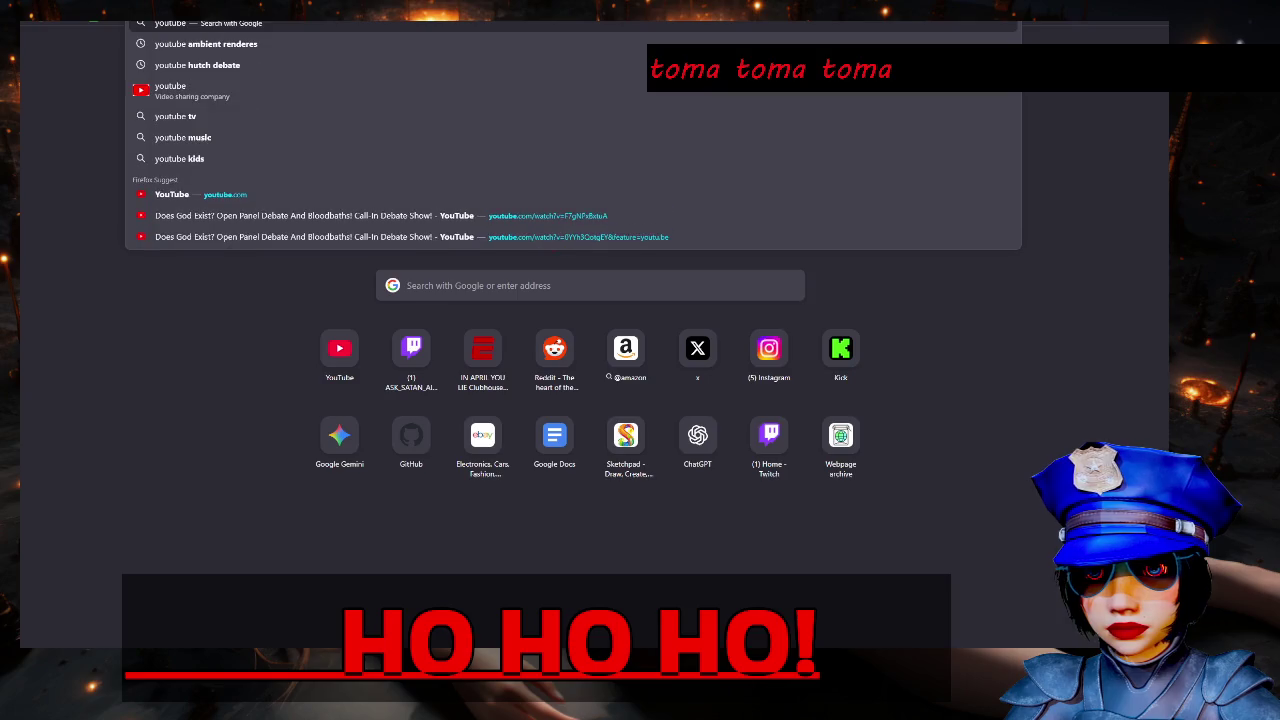
pyautogui.write('ASK_S')
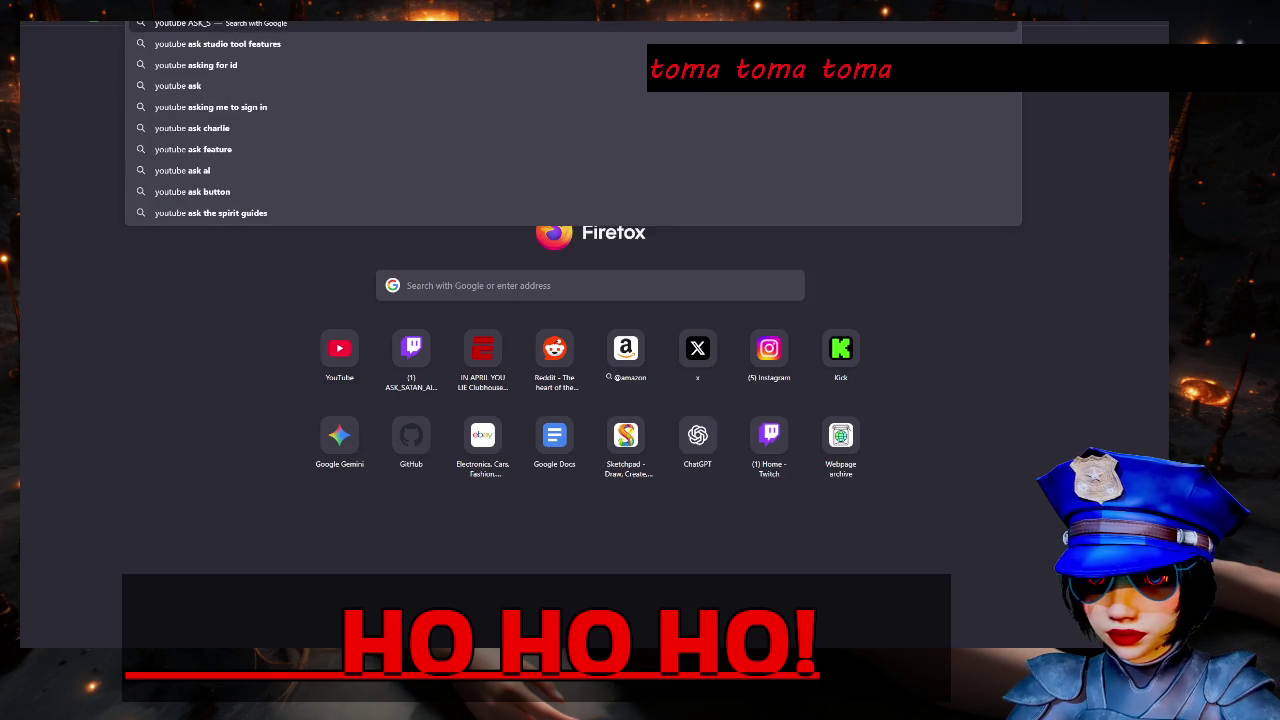
pyautogui.write('ATAN_AI IS')
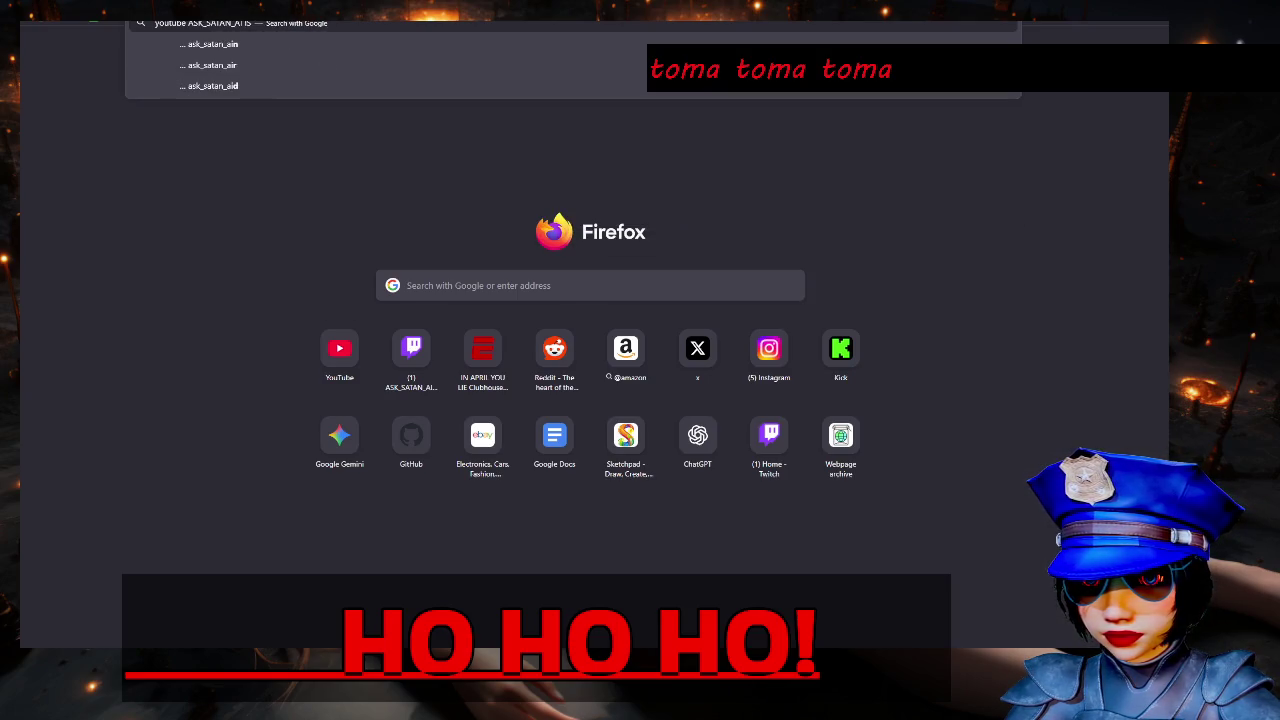
pyautogui.press('Return')
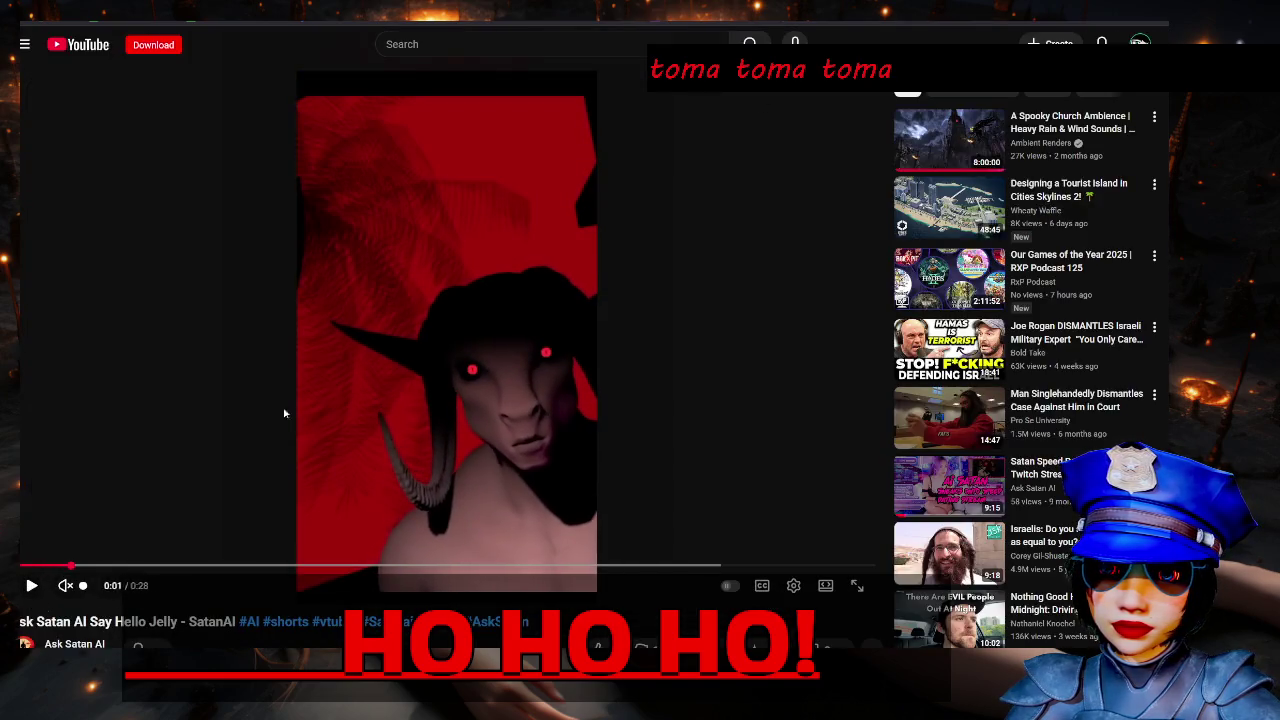
# Open the Ask Satan AI channel from the results and go to its live Christmas stream.
pyautogui.scroll(-3, 480, 548)
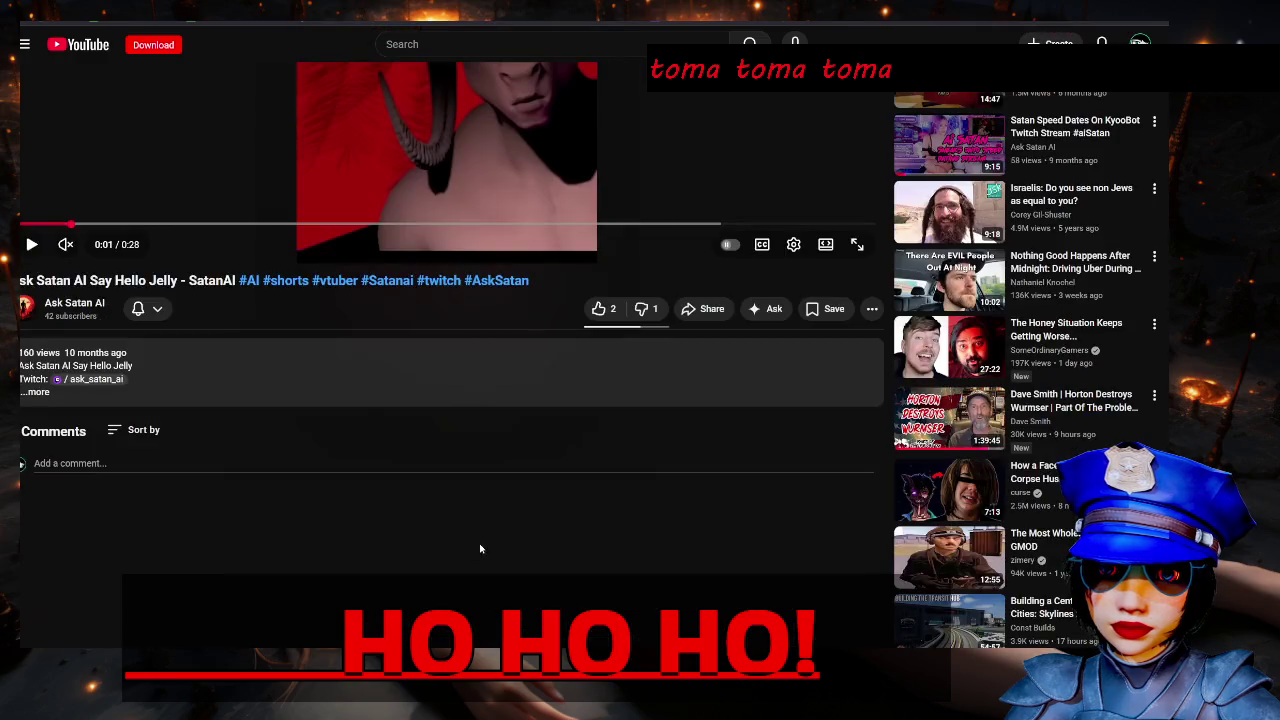
pyautogui.click(75, 303)
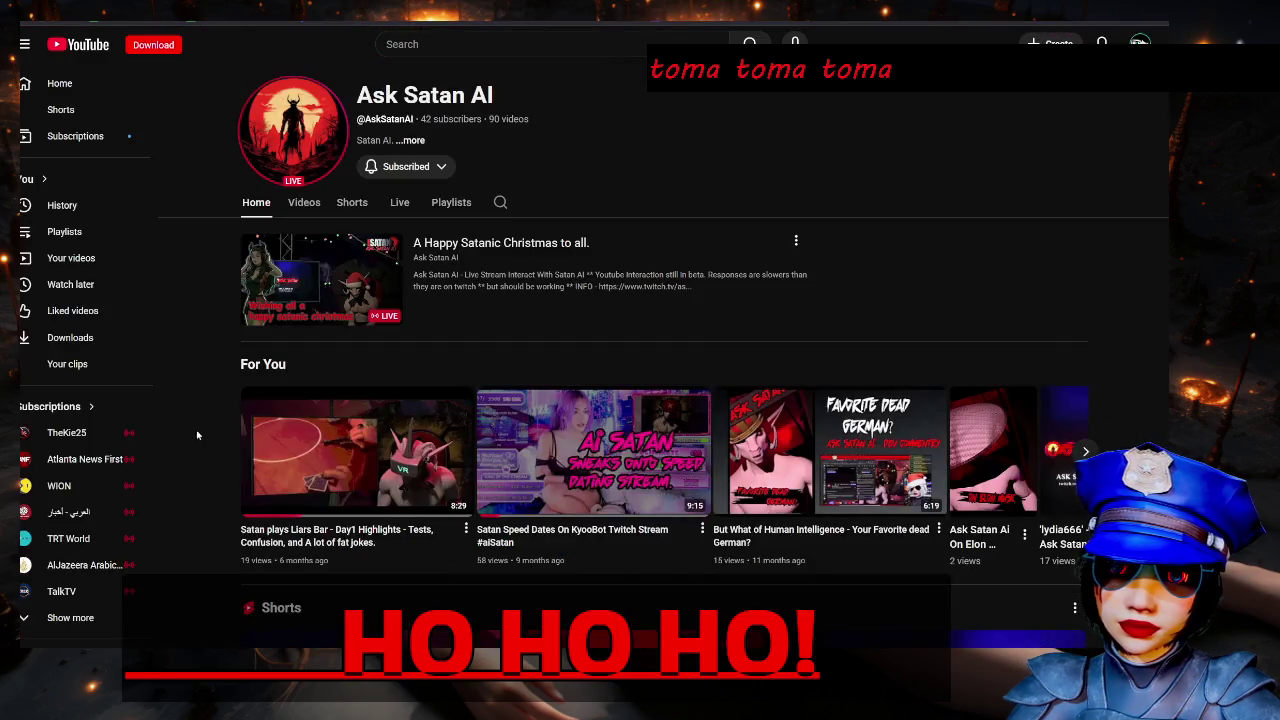
pyautogui.click(353, 287)
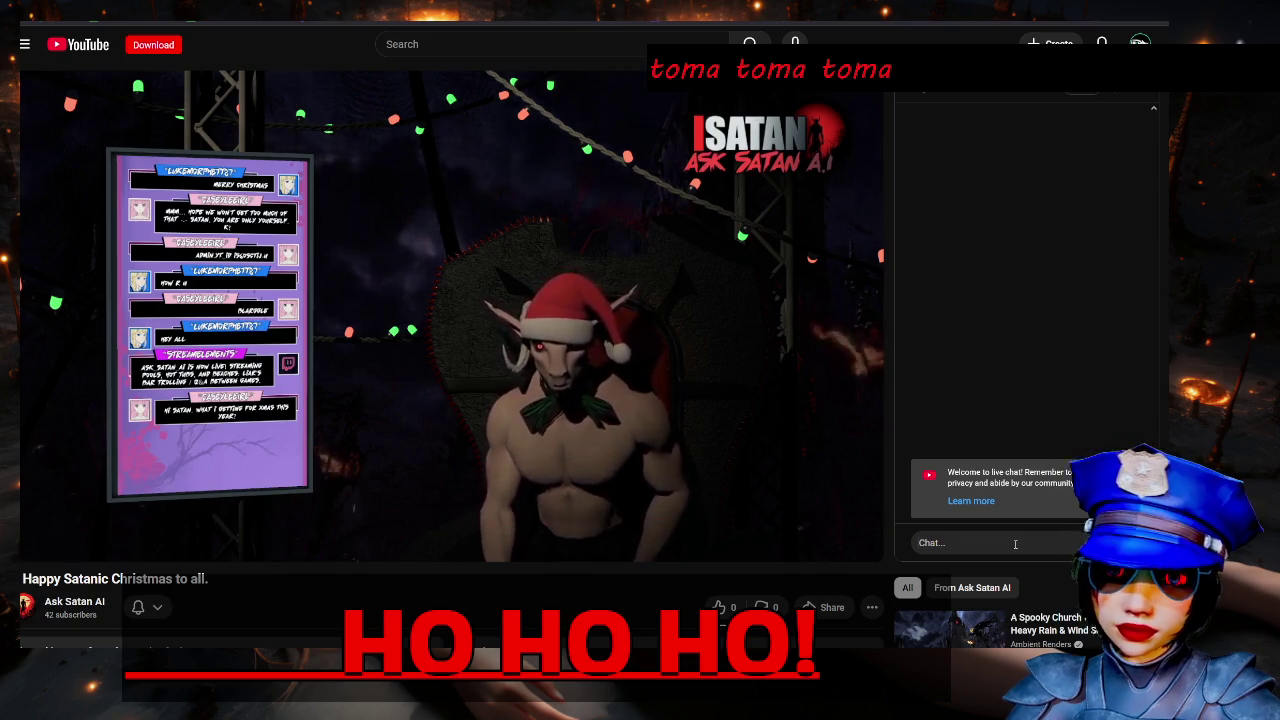
# Post the test message 'hi diS work - or Inah b' in the YouTube live chat, then return to Twitch.
pyautogui.click(1014, 543)
pyautogui.write('hi diS')
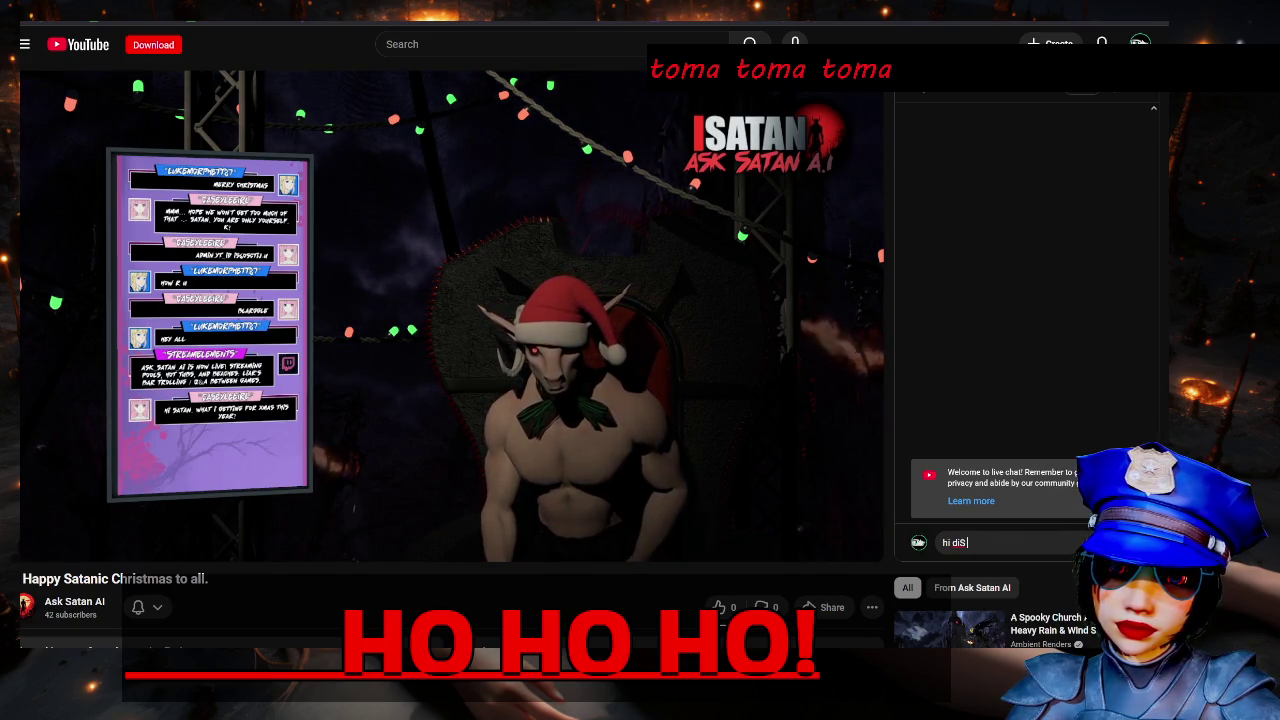
pyautogui.write(' work - or In')
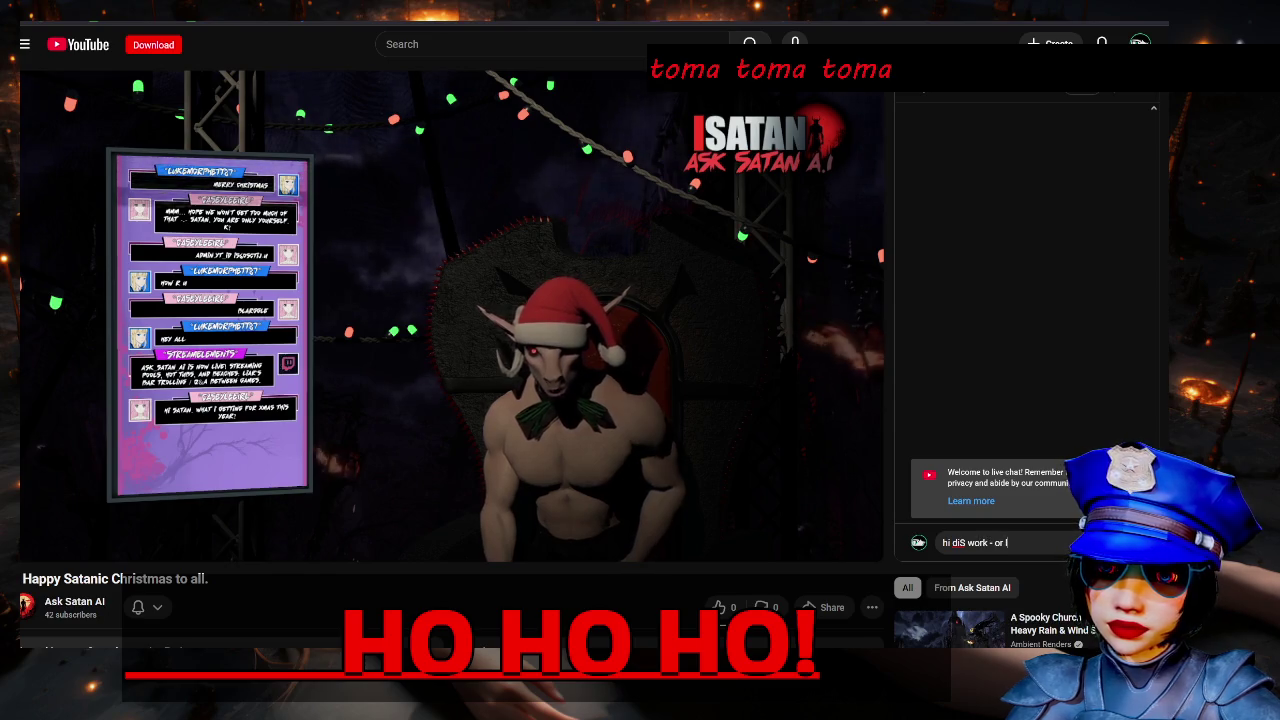
pyautogui.write('ah bro?')
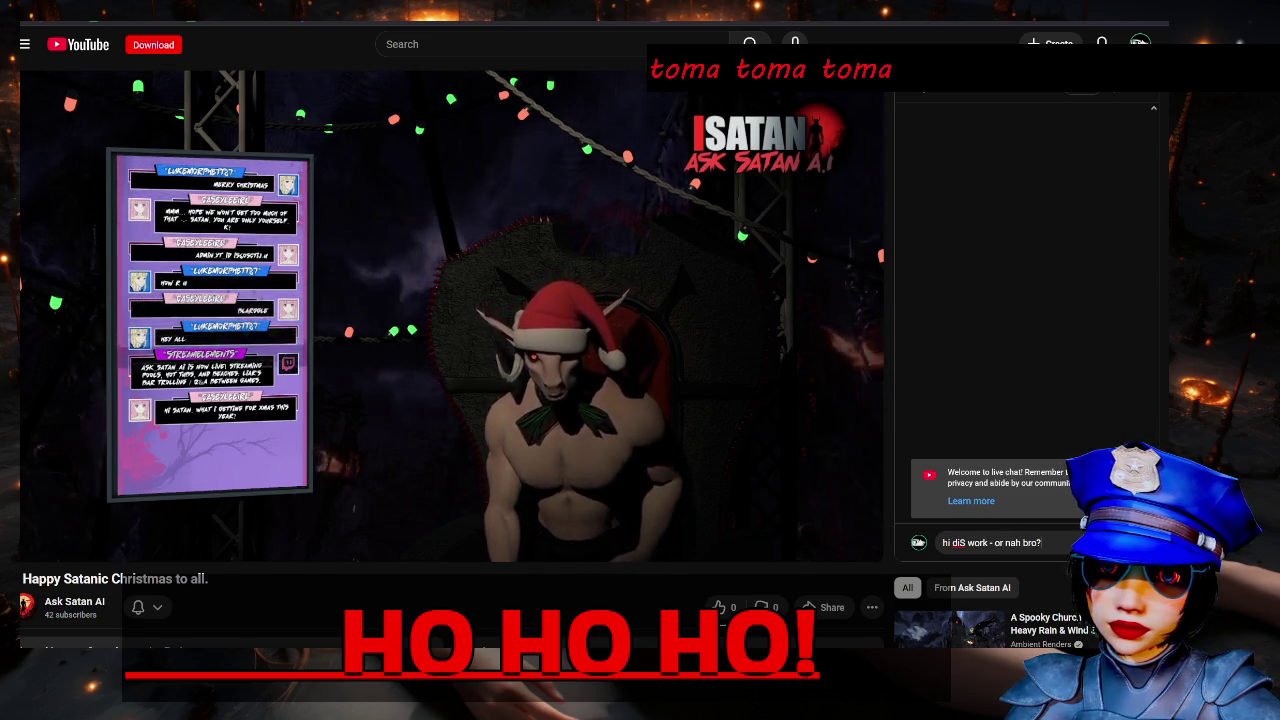
pyautogui.press('Return')
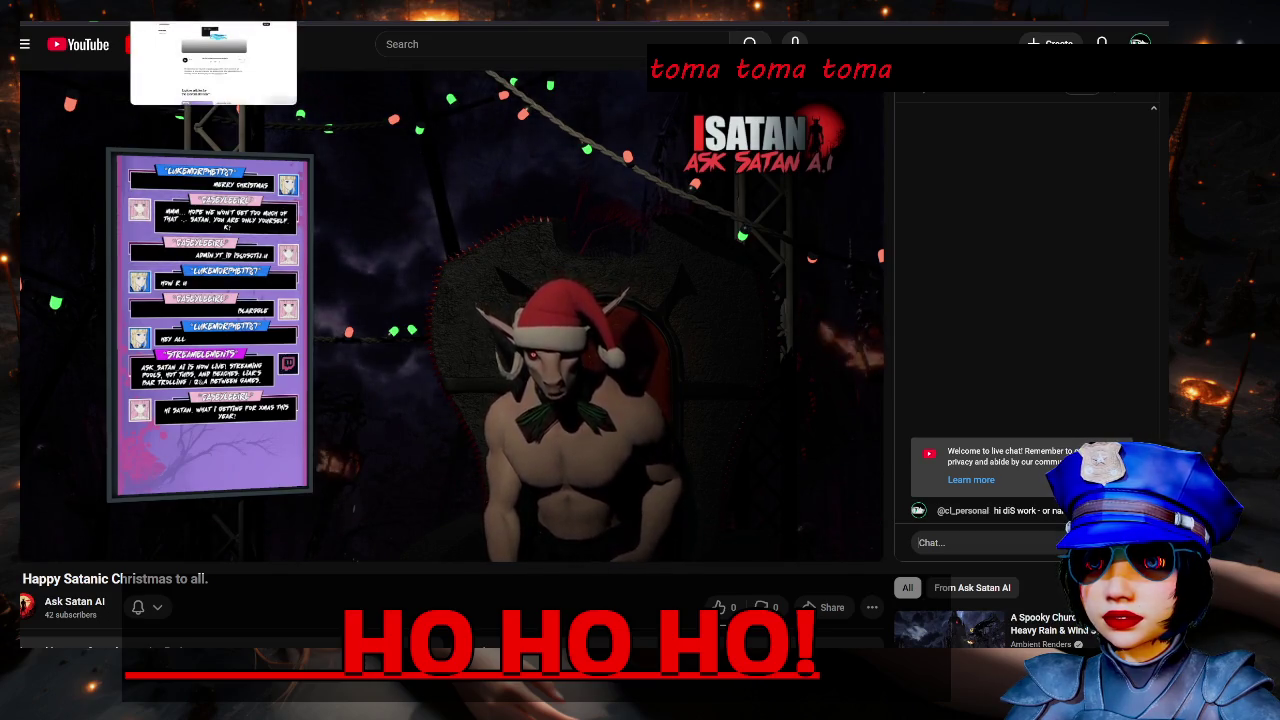
pyautogui.hotkey('ctrl', 'Tab')
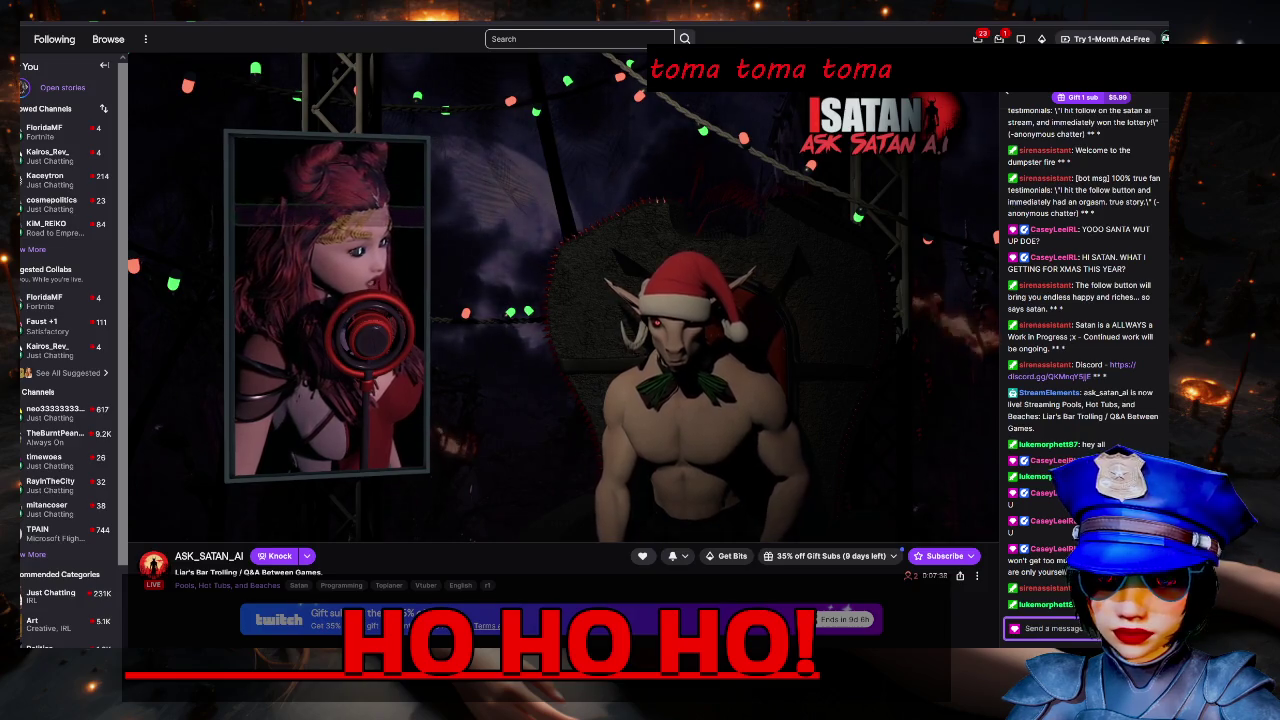
# Send 'Yar Merry christmas' to the Twitch chat, correcting typos before sending.
pyautogui.write('Yar Marry')
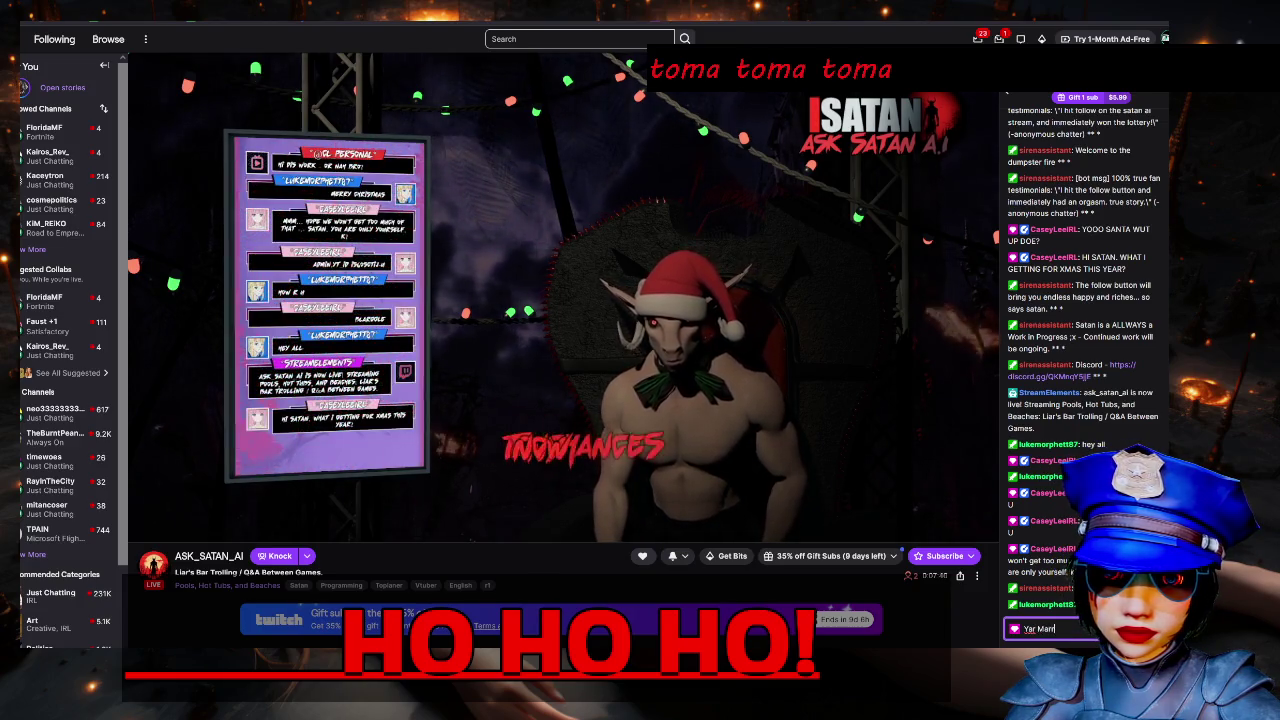
pyautogui.press('BackSpace')
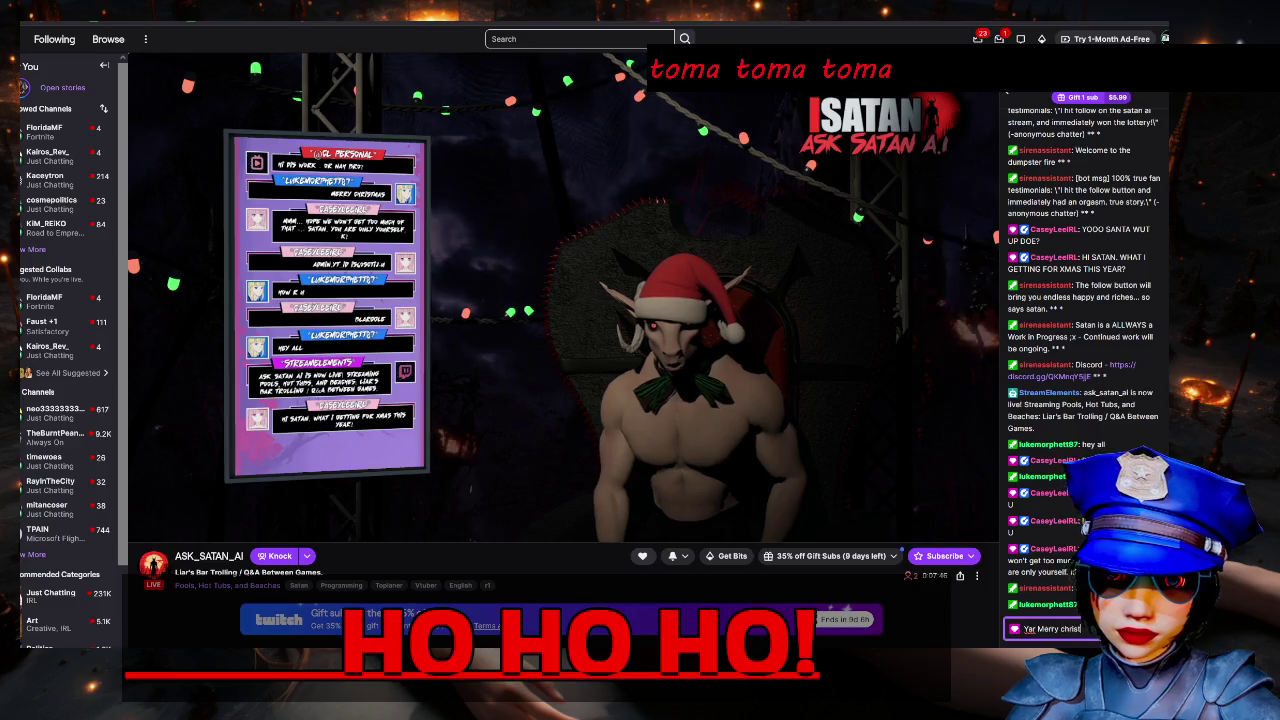
pyautogui.write('mas s')
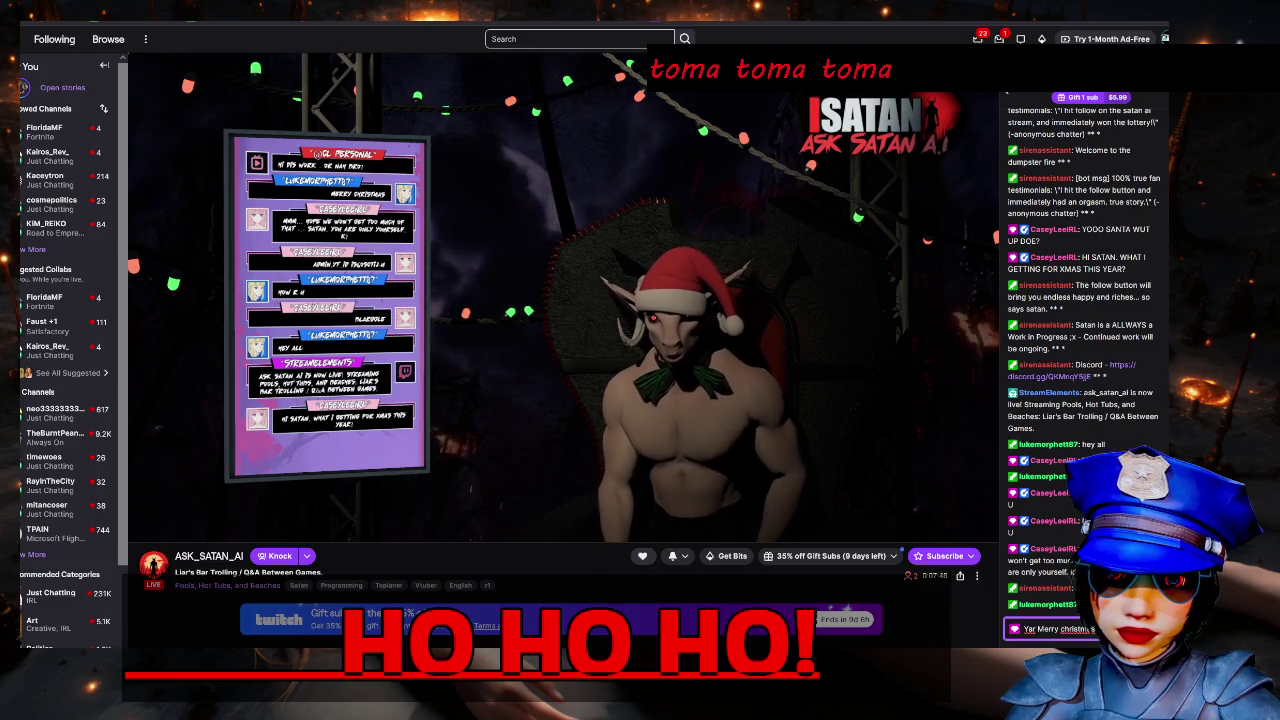
pyautogui.press('BackSpace')
pyautogui.press('BackSpace')
pyautogui.press('BackSpace')
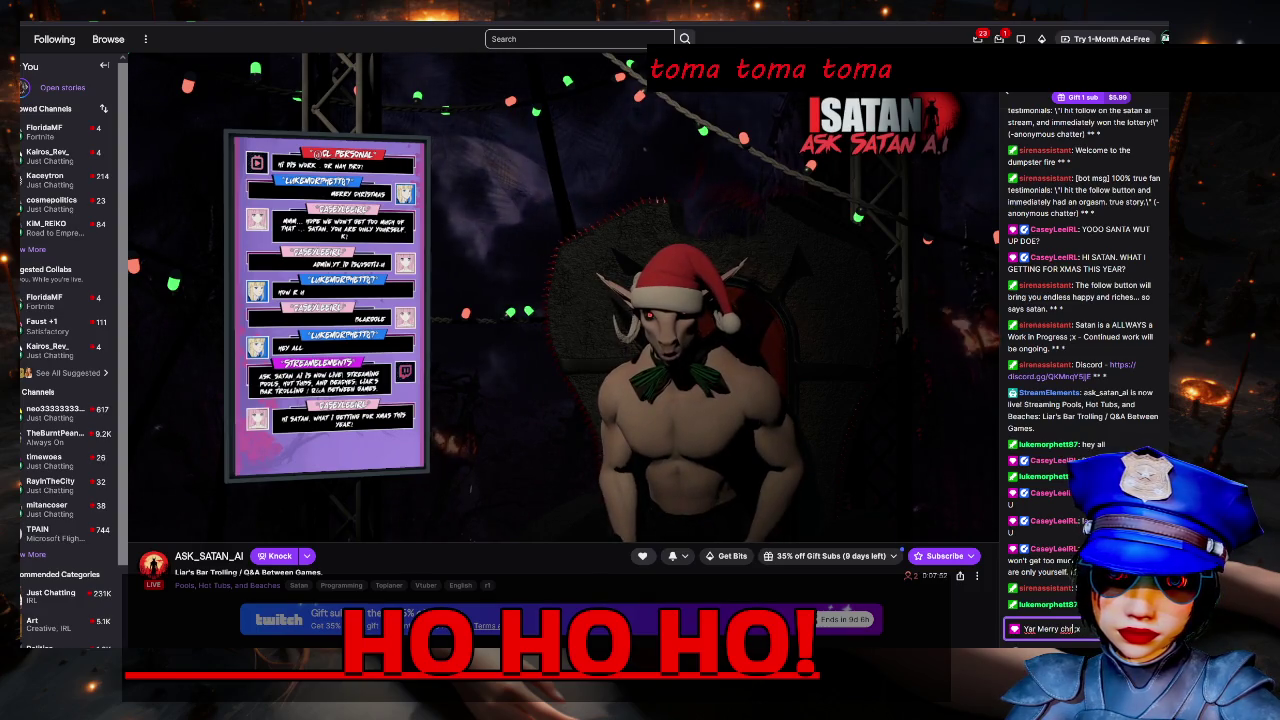
pyautogui.write('istmas s')
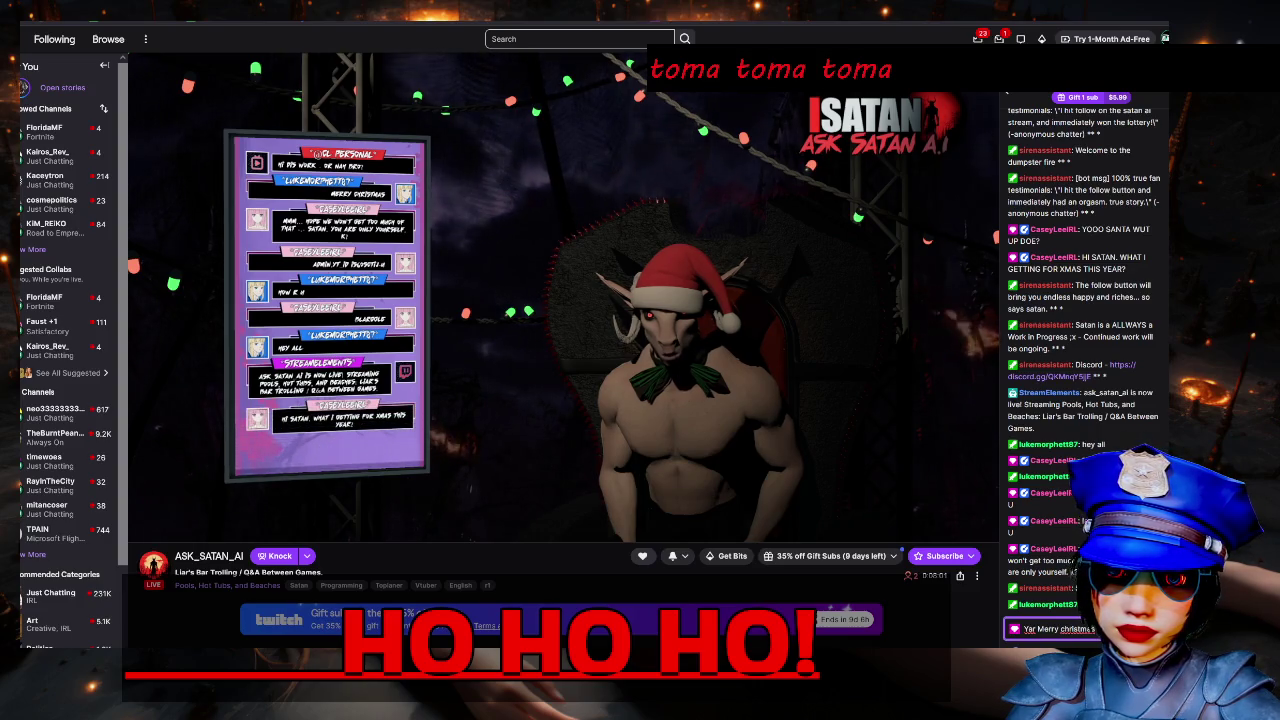
pyautogui.press('Return')
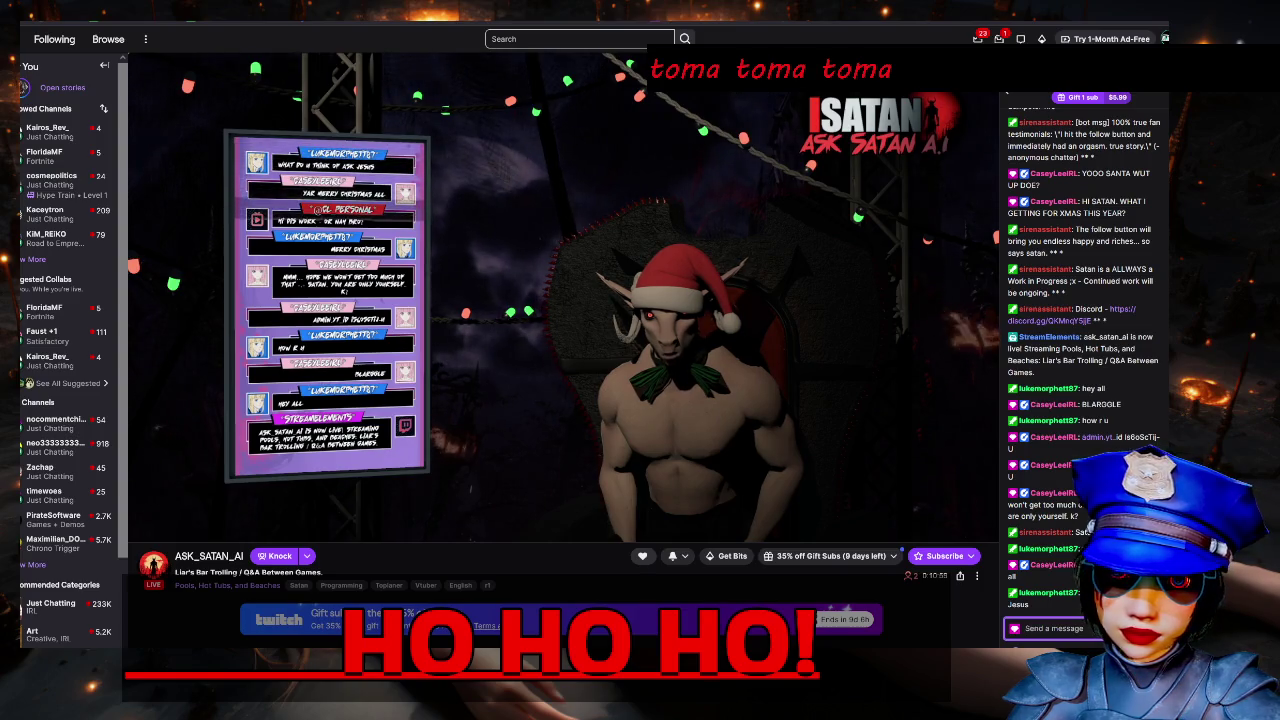
# Post 'Ima go ask jesus instead of you' in the Twitch stream chat.
pyautogui.write('Ima go ')
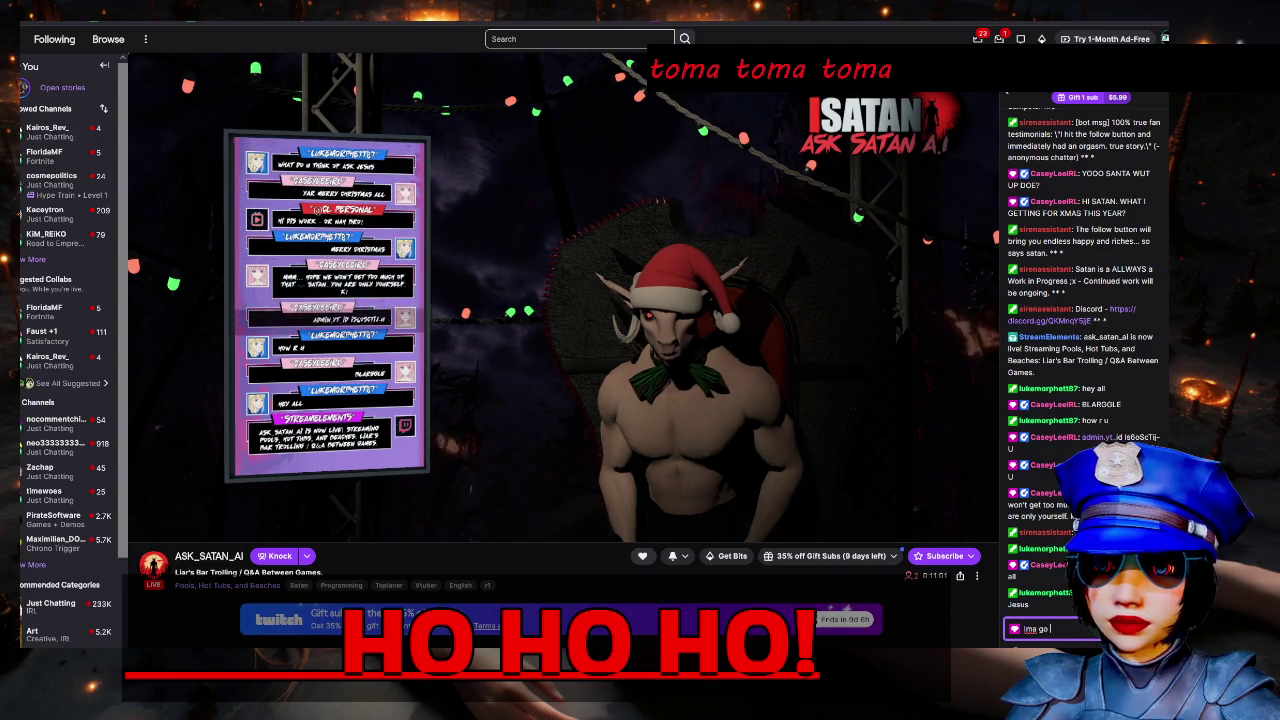
pyautogui.write('ask jesu')
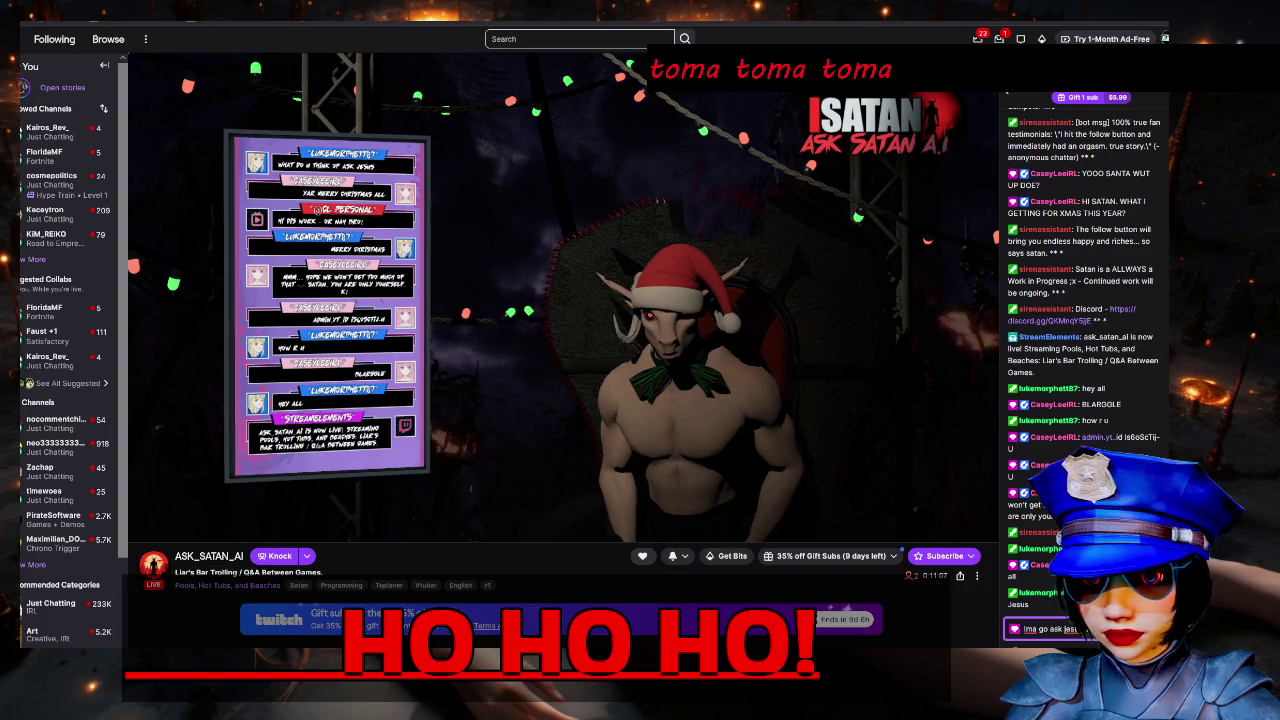
pyautogui.write('s instead of you sa')
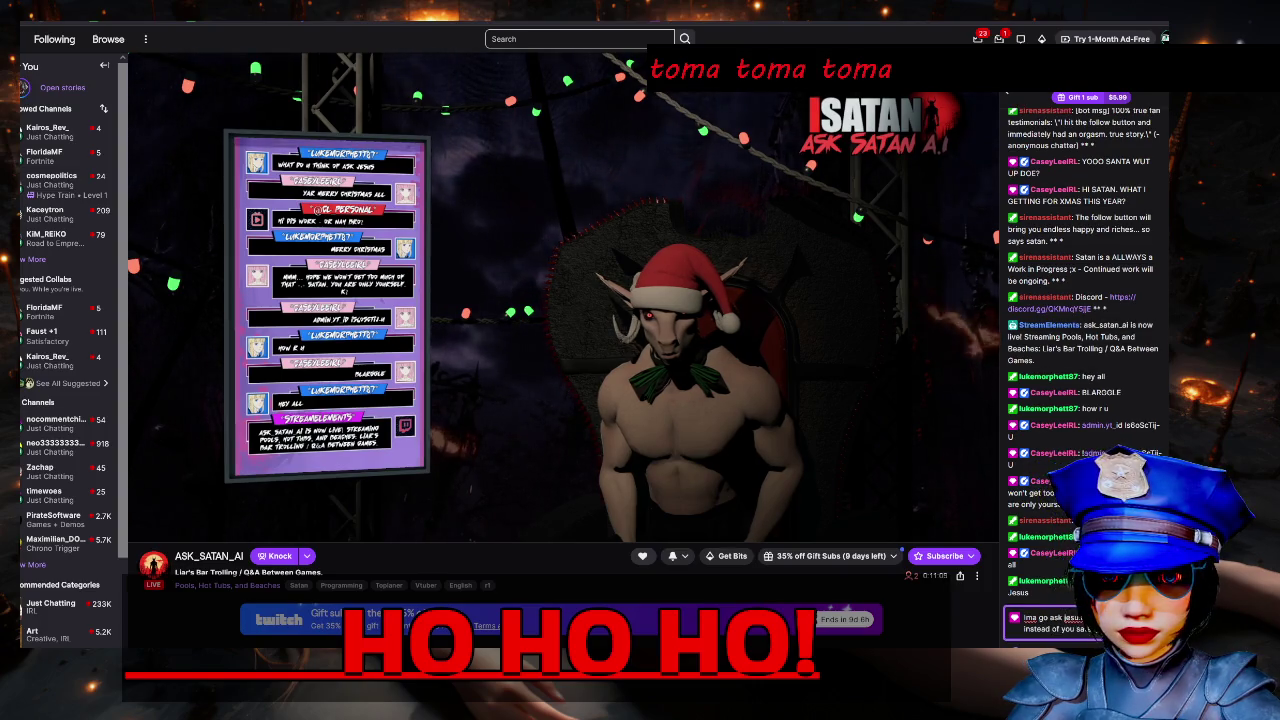
pyautogui.press('Return')
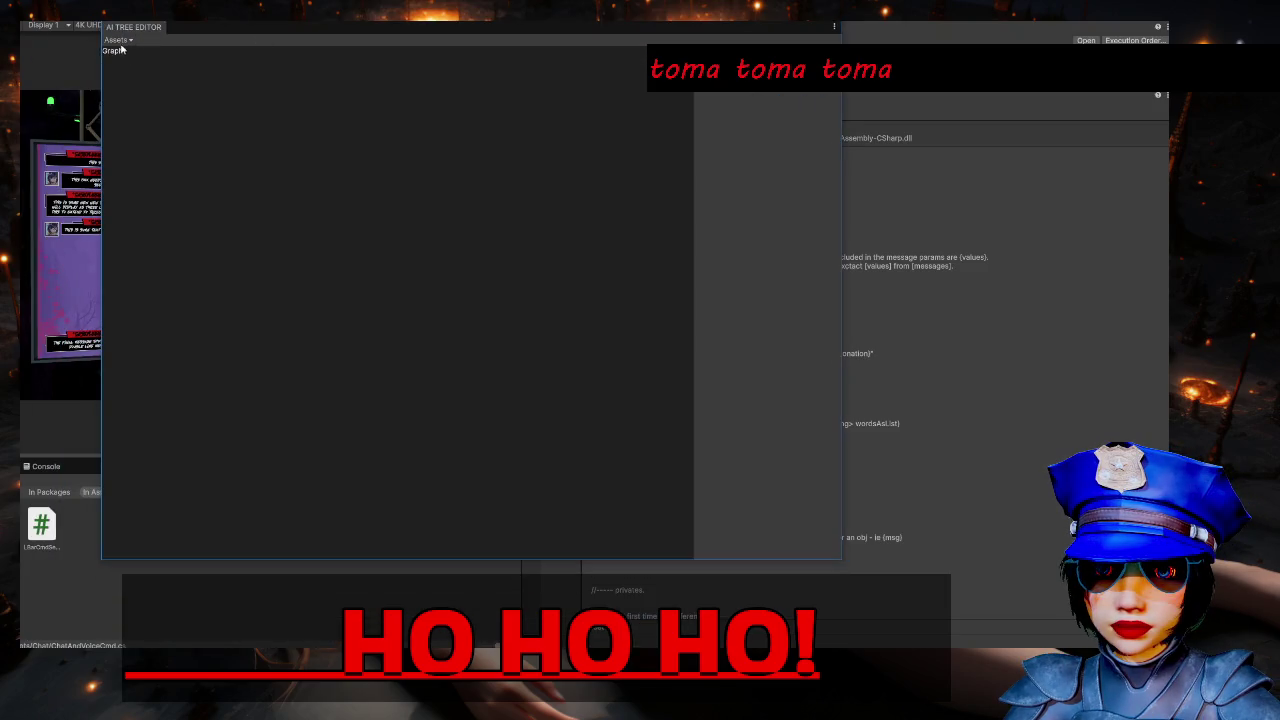
# Load the ChatInteraction graph in the AI Tree Editor and select the top LLM [REQUEST] node.
pyautogui.click(187, 53)
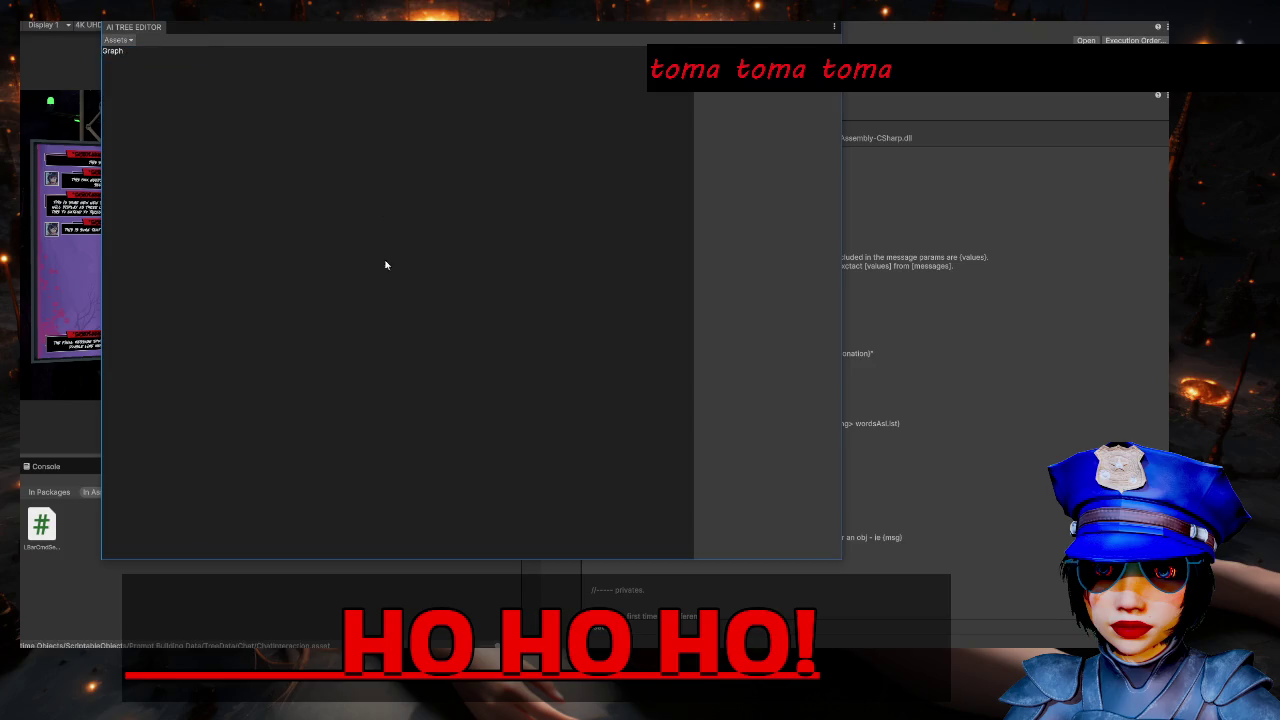
pyautogui.scroll(-1, 289, 281)
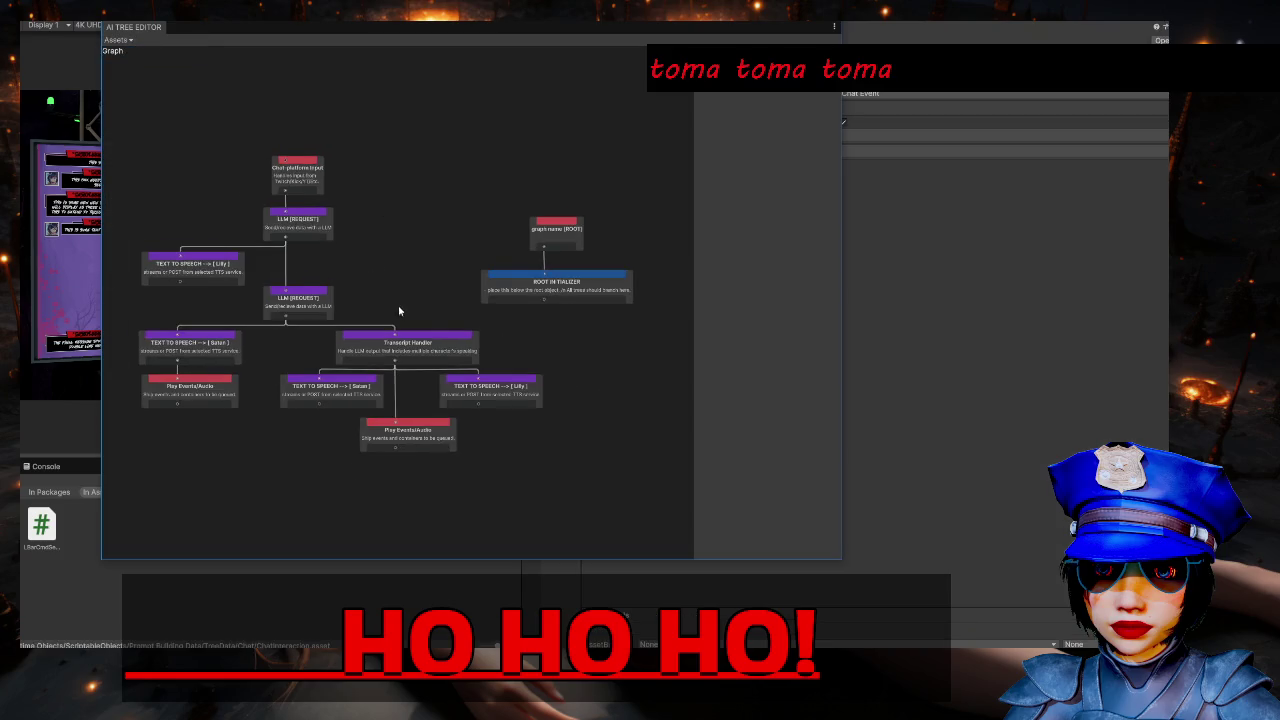
pyautogui.scroll(5, 400, 314)
pyautogui.scroll(-3, 460, 180)
pyautogui.scroll(1, 503, 185)
pyautogui.scroll(2, 343, 230)
pyautogui.click(293, 135)
pyautogui.scroll(-3, 437, 201)
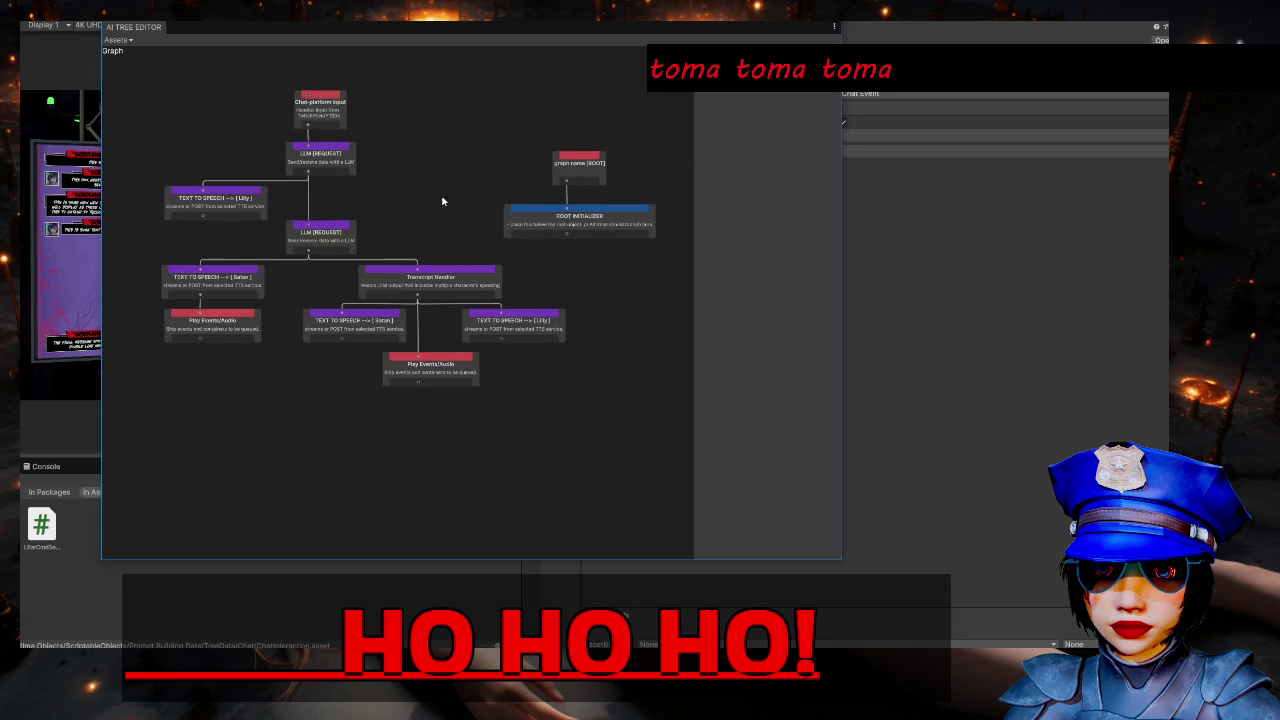
pyautogui.scroll(1, 436, 205)
pyautogui.scroll(-1, 423, 204)
pyautogui.scroll(1, 414, 207)
pyautogui.scroll(-1, 371, 211)
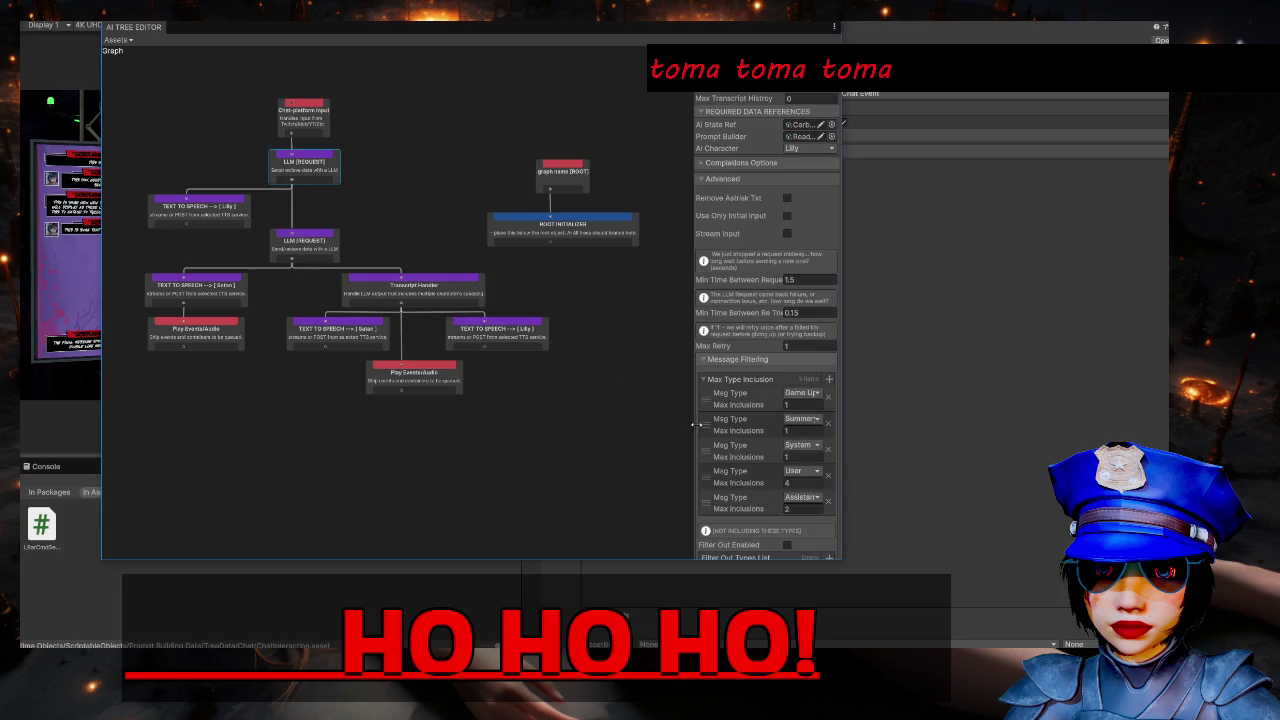
# Widen the Inspector, reposition the graph, and show the TTS Satan node's services.
pyautogui.moveTo(694, 424); pyautogui.dragTo(638, 424)
pyautogui.scroll(-3, 557, 420)
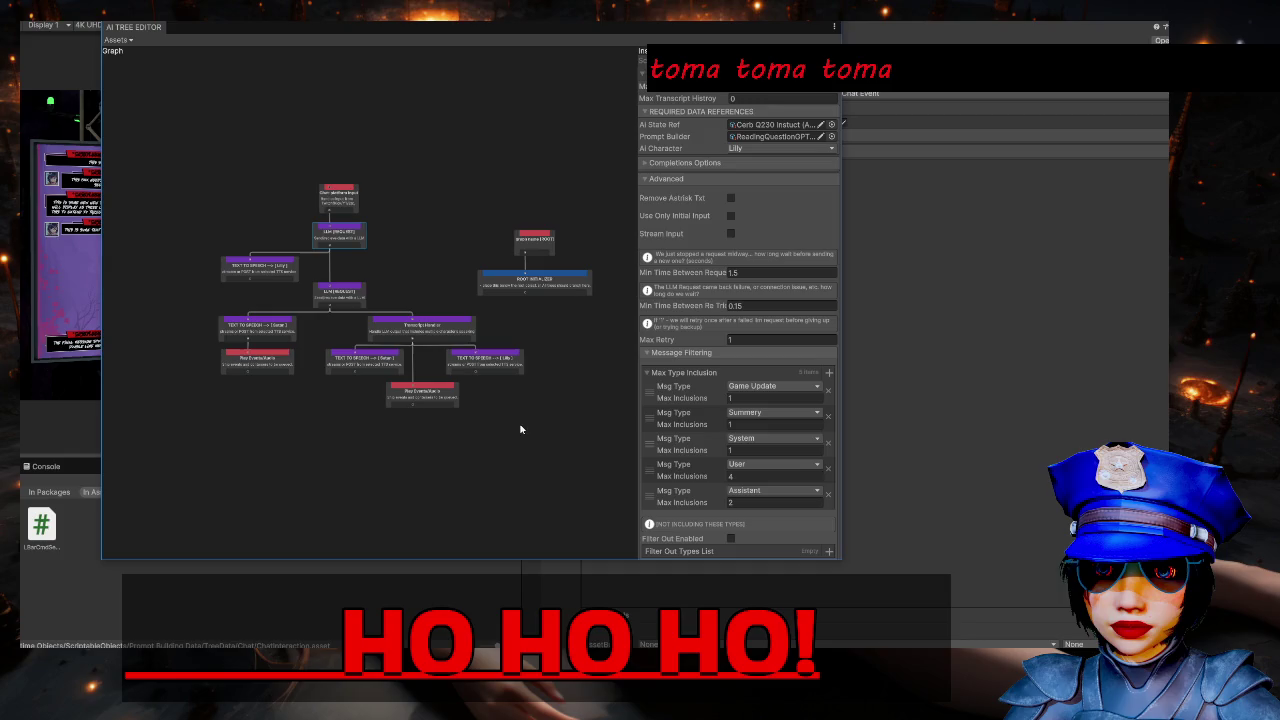
pyautogui.scroll(2, 527, 430)
pyautogui.moveTo(527, 430); pyautogui.dragTo(489, 430)
pyautogui.scroll(1, 337, 457)
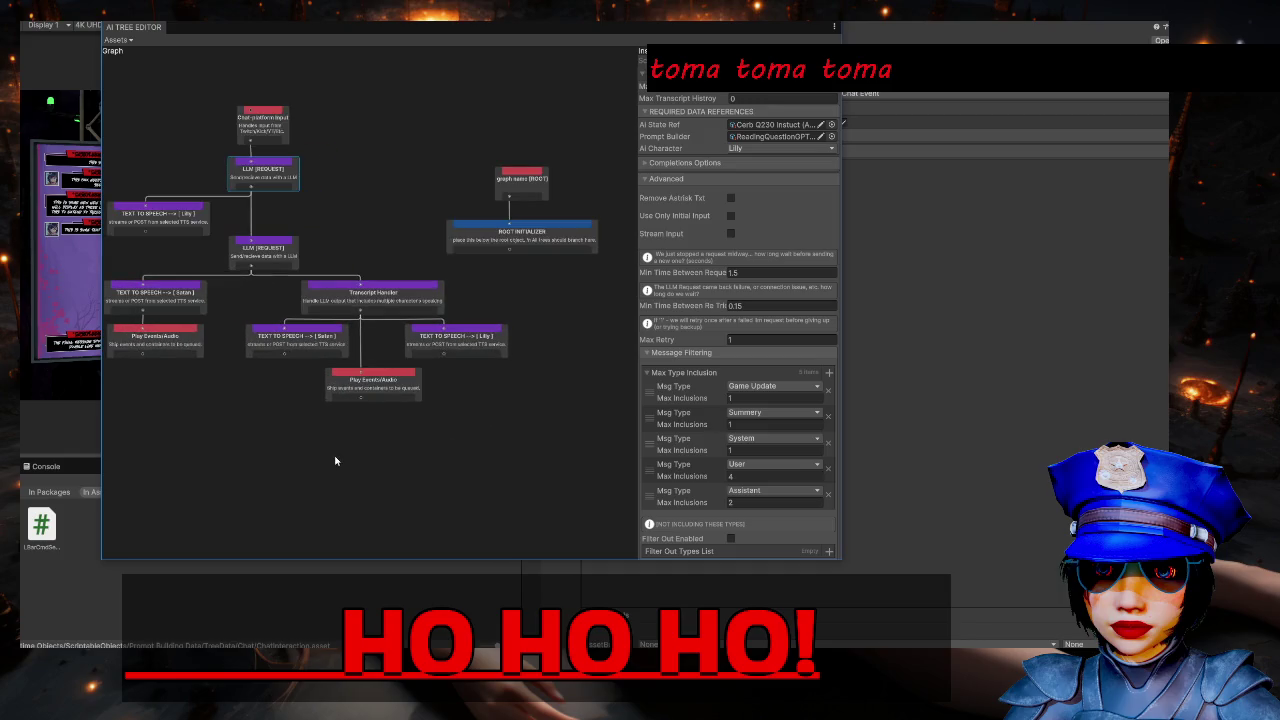
pyautogui.moveTo(337, 457); pyautogui.dragTo(354, 456)
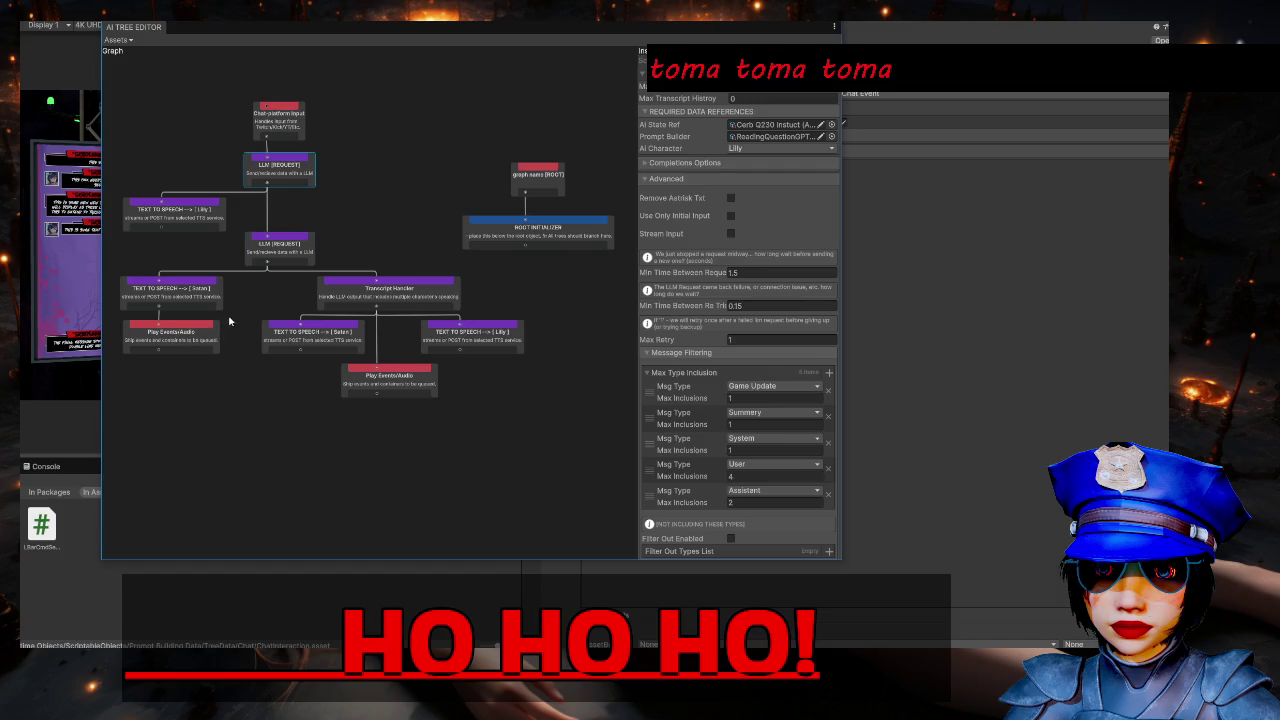
pyautogui.click(171, 290)
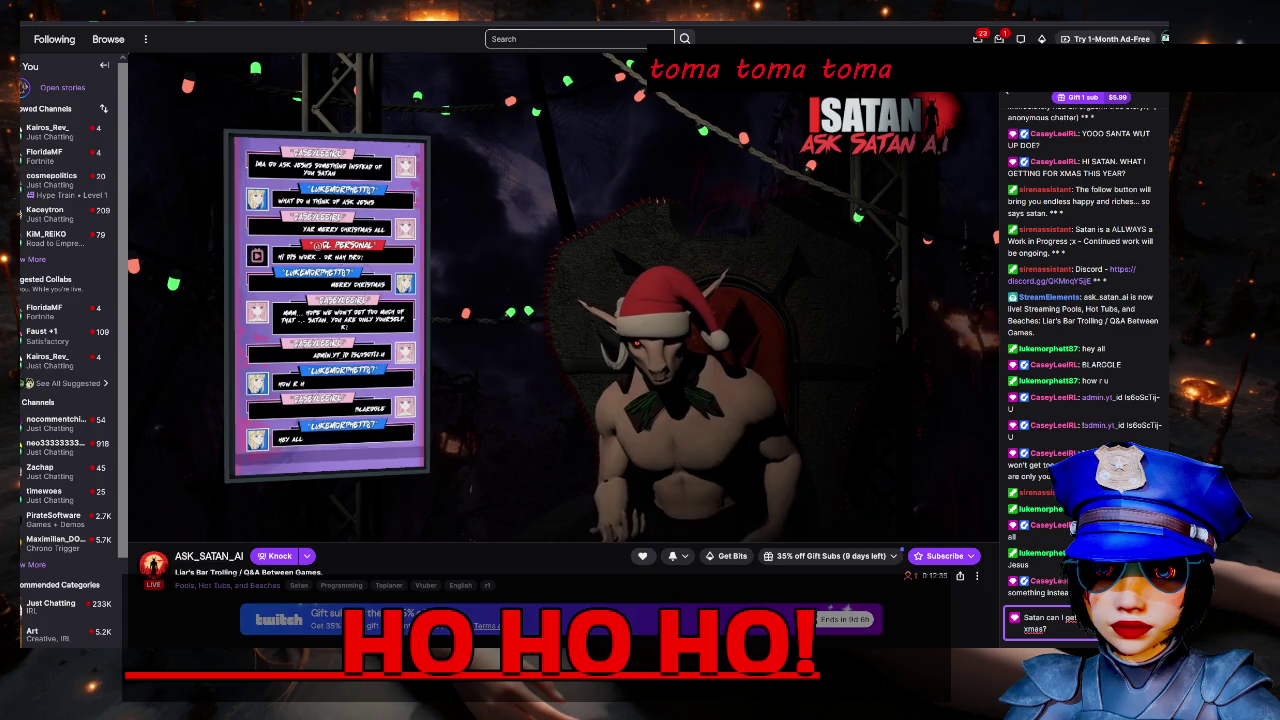
# Send the question asking Satan for a hurkle-durk for xmas, then open a new Firefox tab.
pyautogui.press('Return')
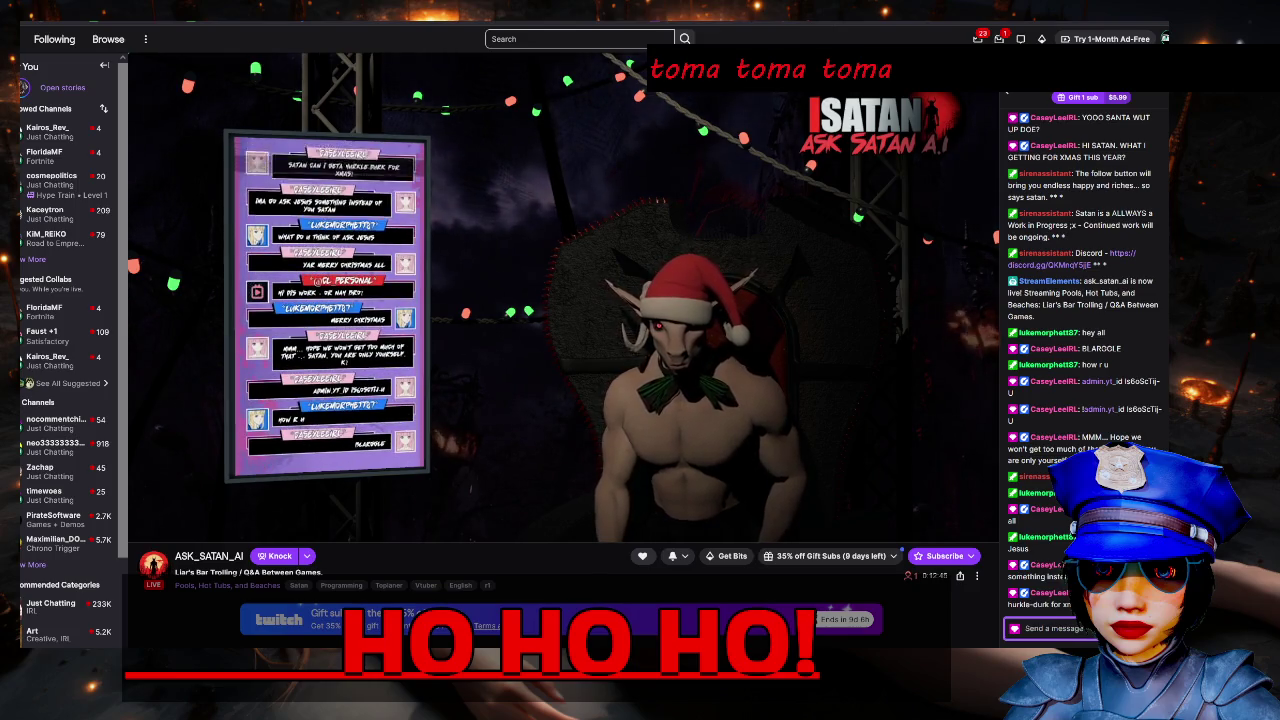
pyautogui.hotkey('ctrl', 't')
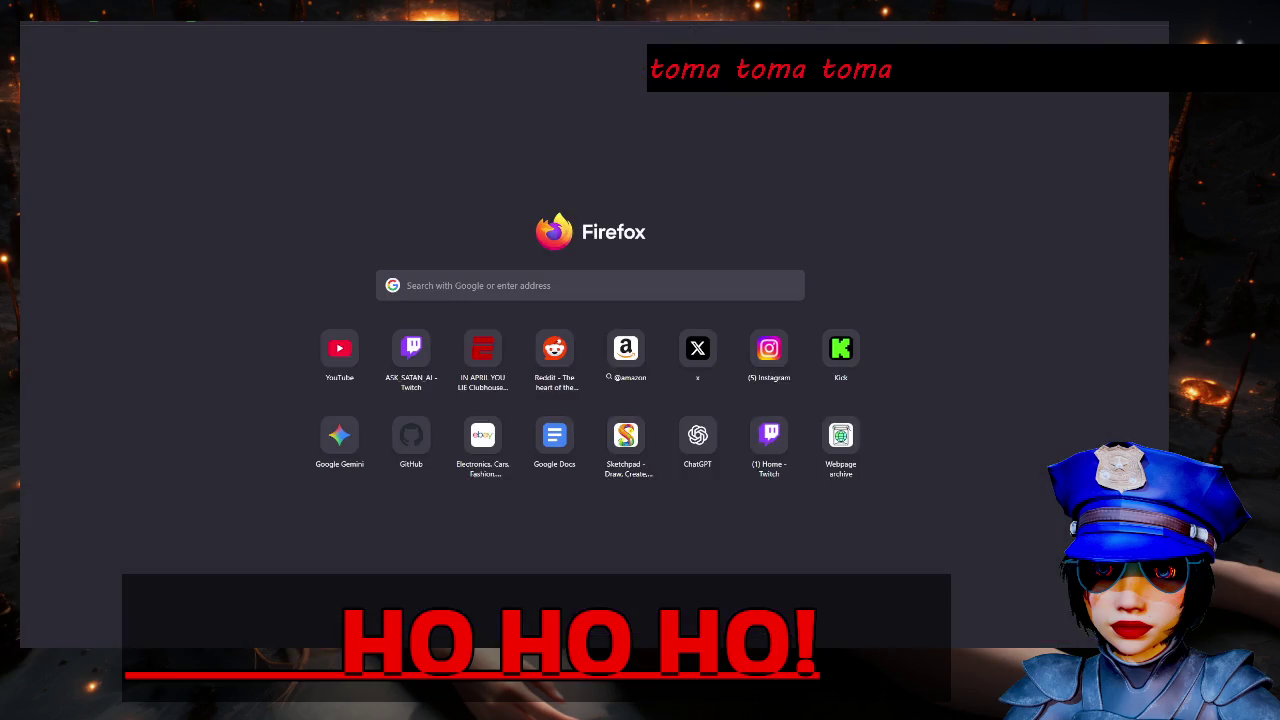
# Clear the stray 'swdf' text and go to YouTube from the new-tab shortcuts.
pyautogui.write('swdf')
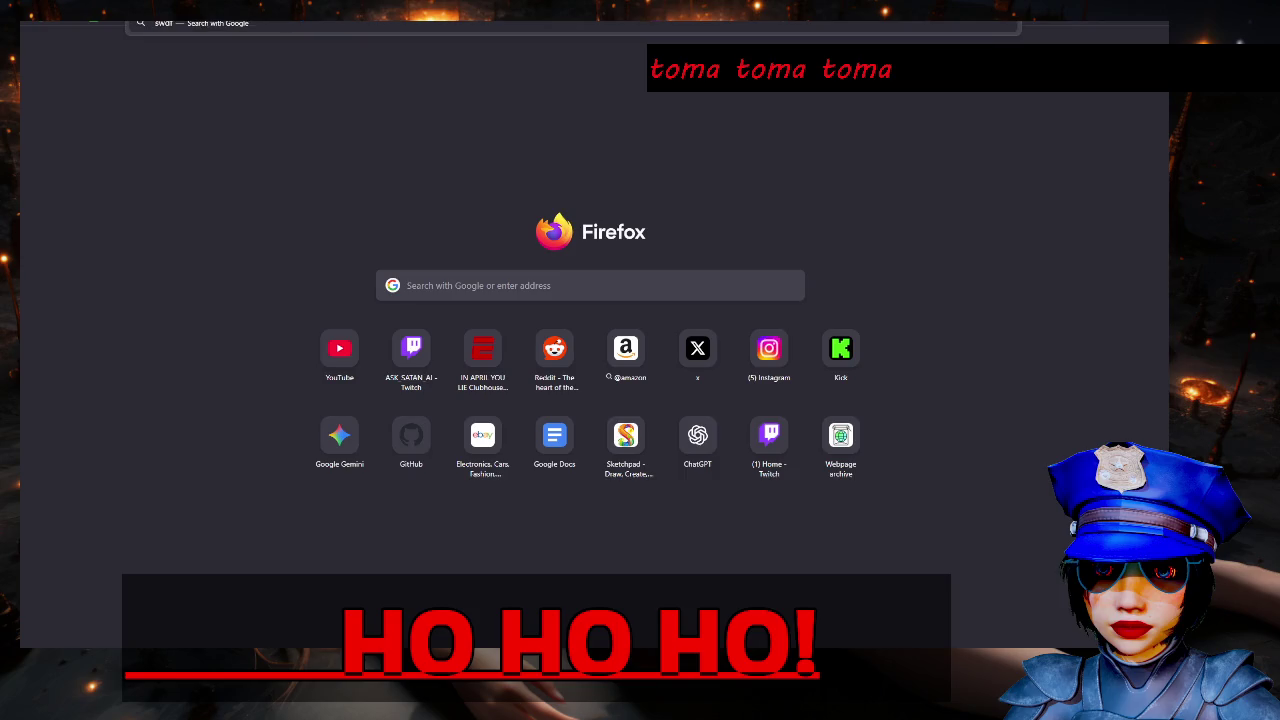
pyautogui.press('BackSpace')
pyautogui.press('BackSpace')
pyautogui.press('BackSpace')
pyautogui.press('Escape')
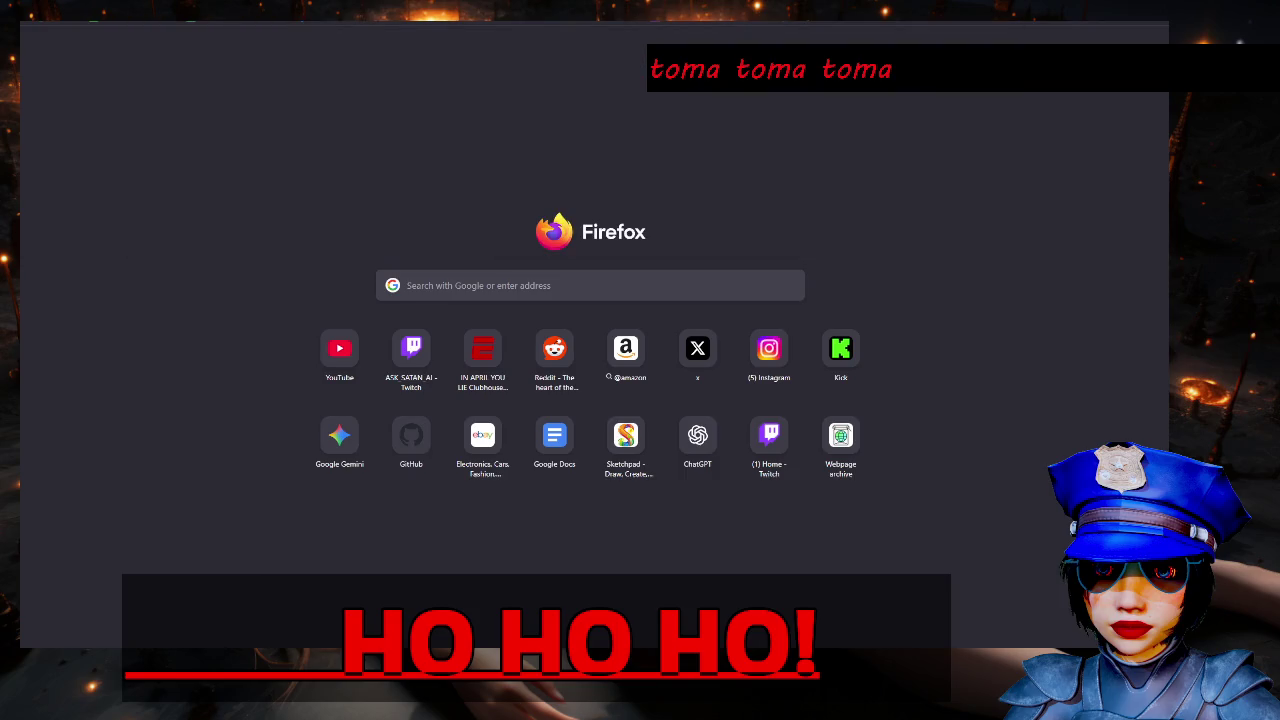
pyautogui.click(339, 348)
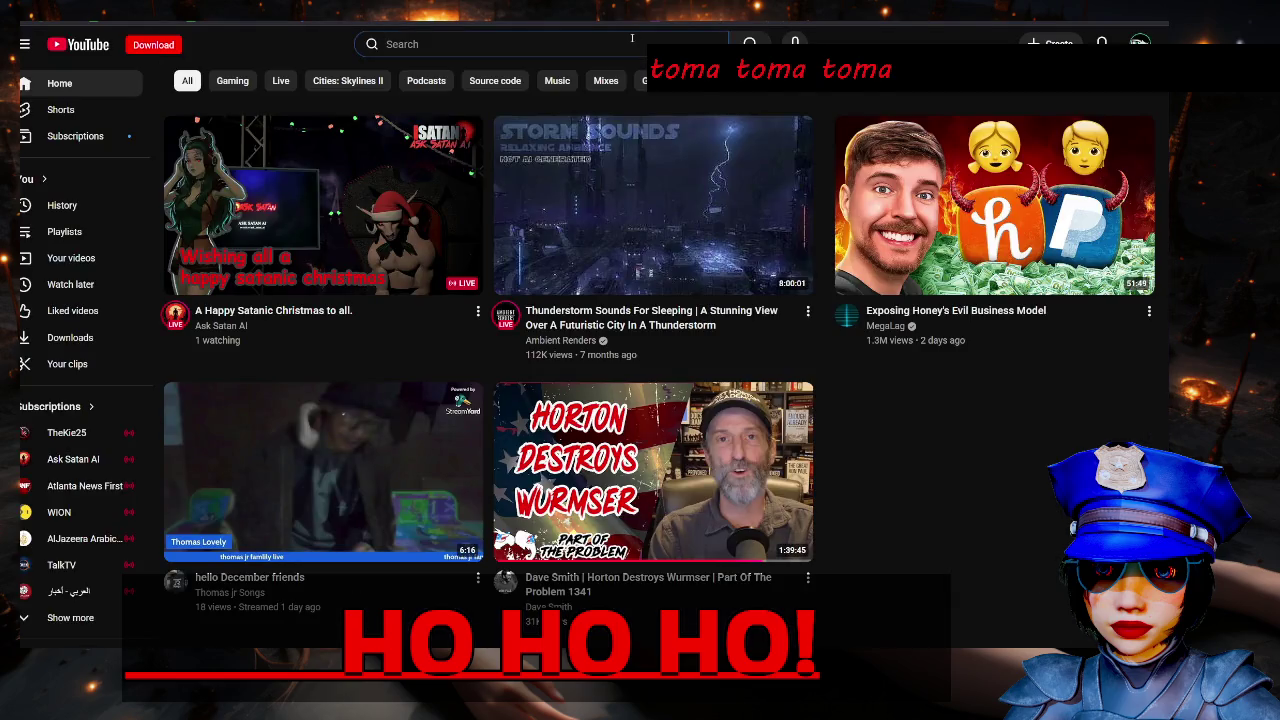
# Search YouTube for 'christmas piano playlist' and show the search filters.
pyautogui.click(632, 44)
pyautogui.write('christmas piano playlist')
pyautogui.press('Return')
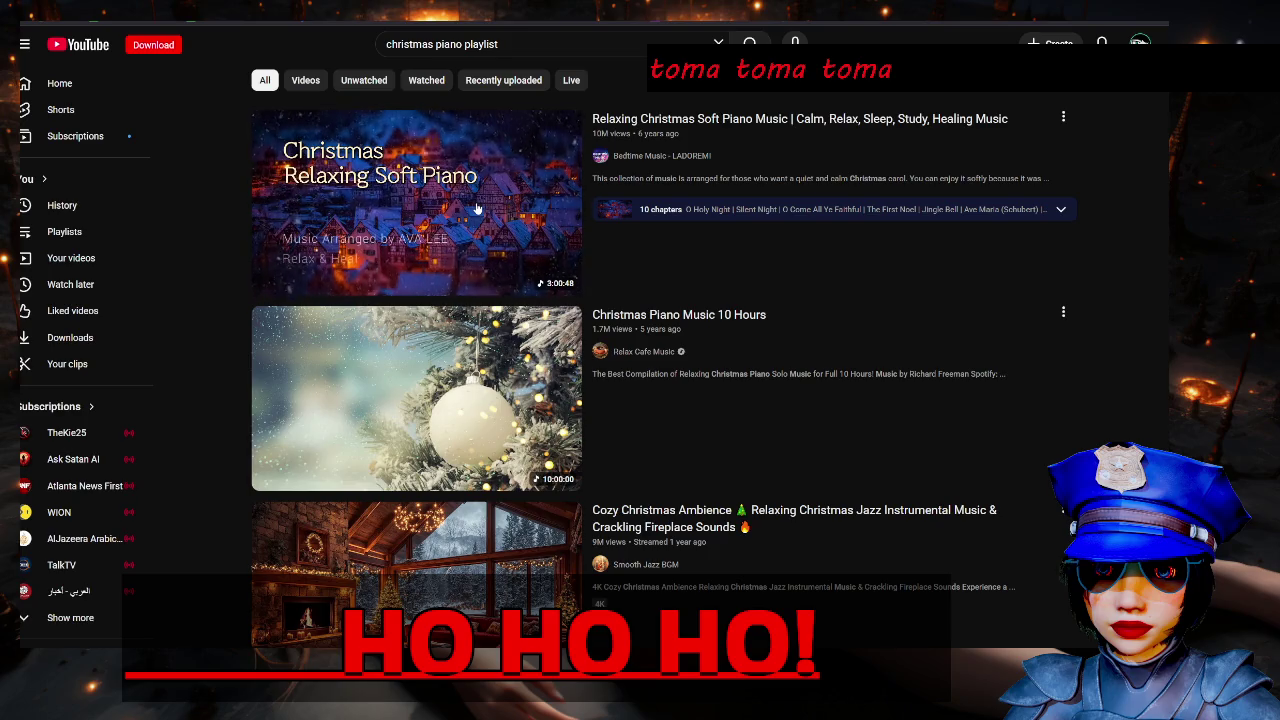
pyautogui.scroll(-4, 515, 200)
pyautogui.scroll(4, 590, 108)
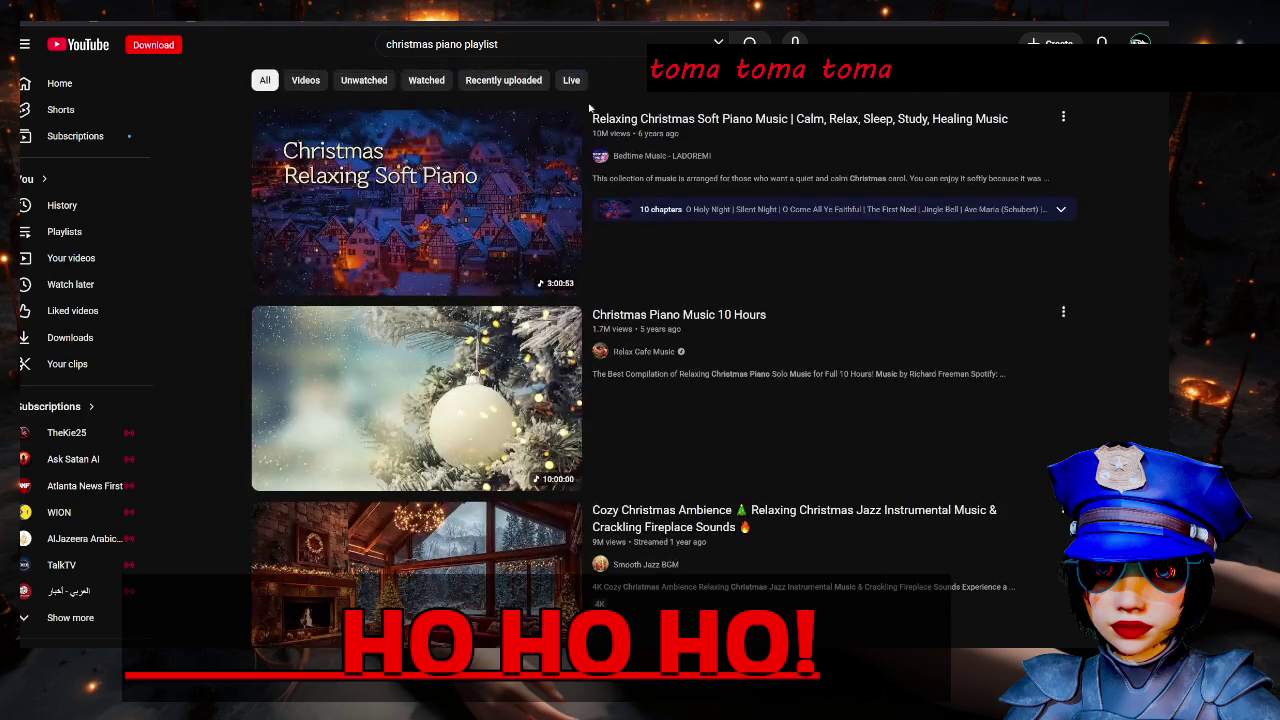
pyautogui.click(1066, 90)
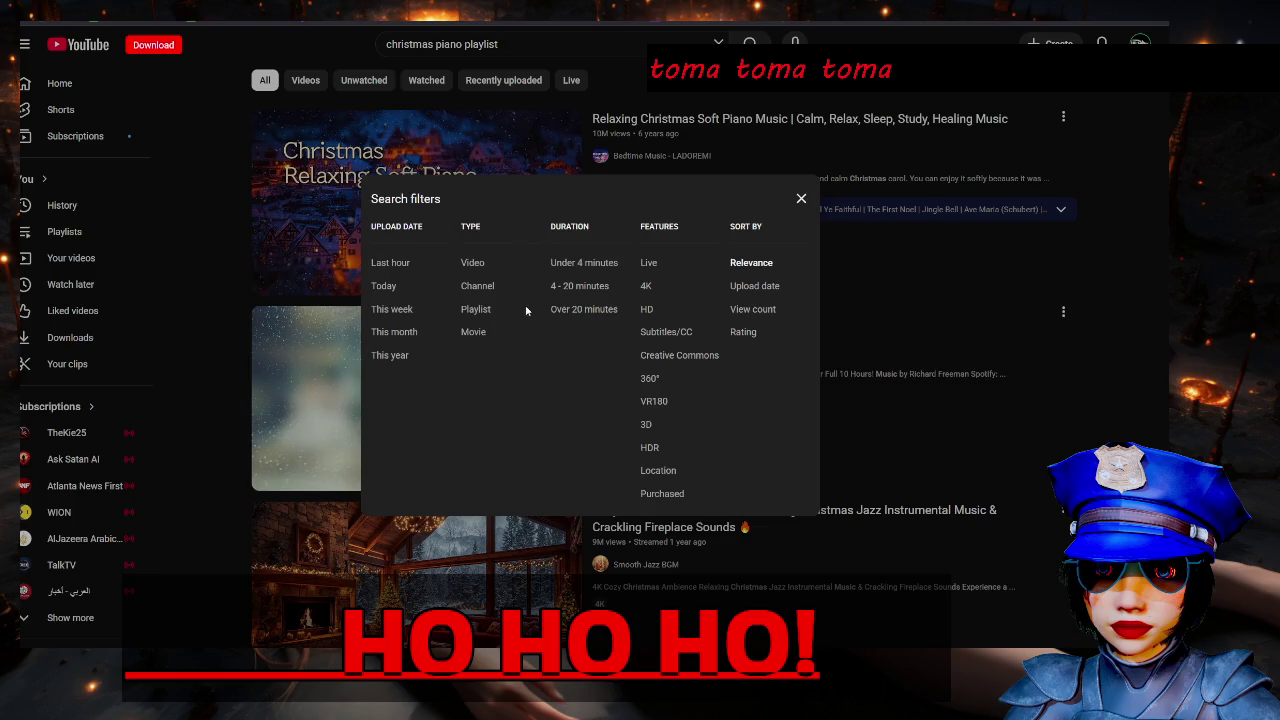
# Filter to playlists, play Christmas Piano Music & Christmas Favorites unmuted from 0:19.
pyautogui.click(482, 312)
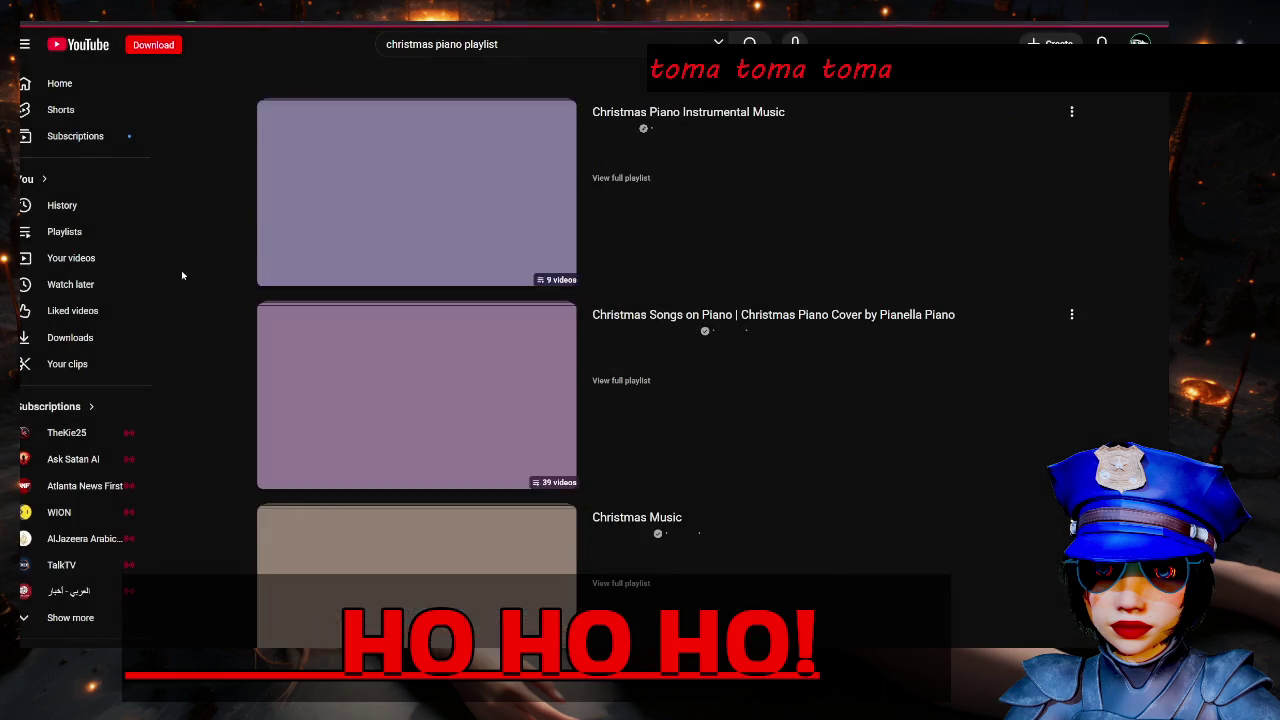
pyautogui.scroll(-3, 214, 284)
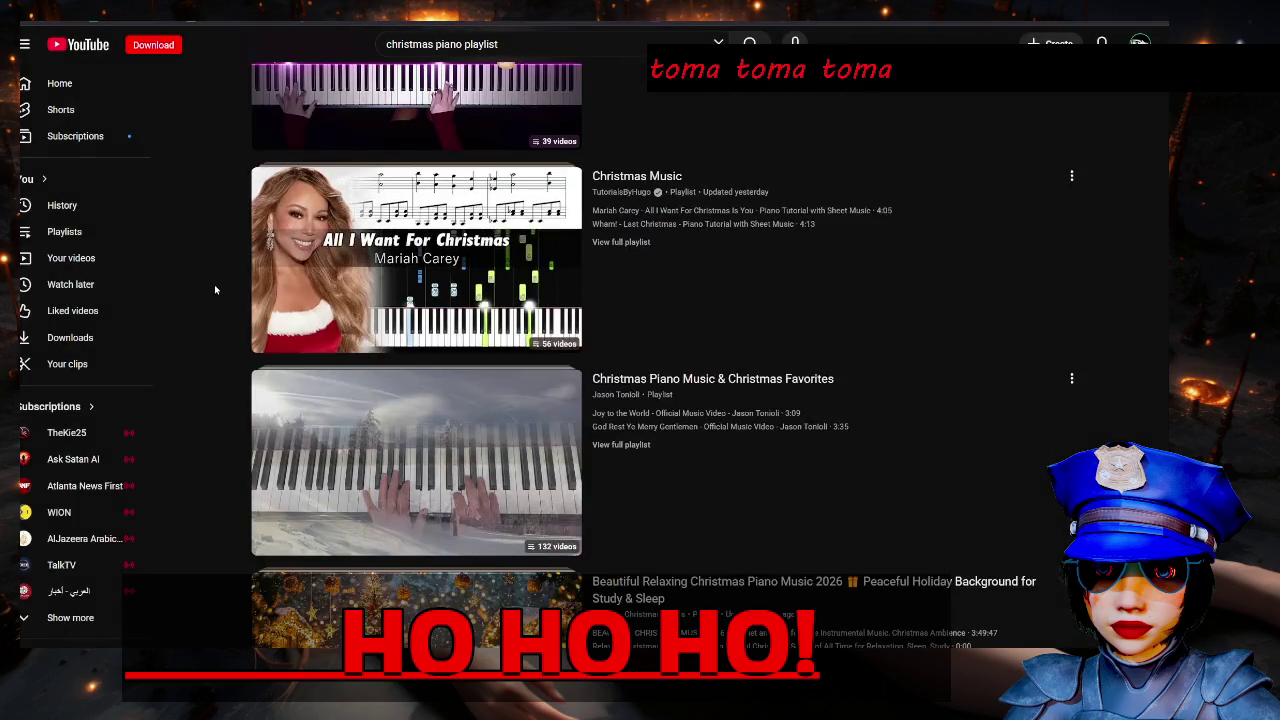
pyautogui.scroll(3, 214, 286)
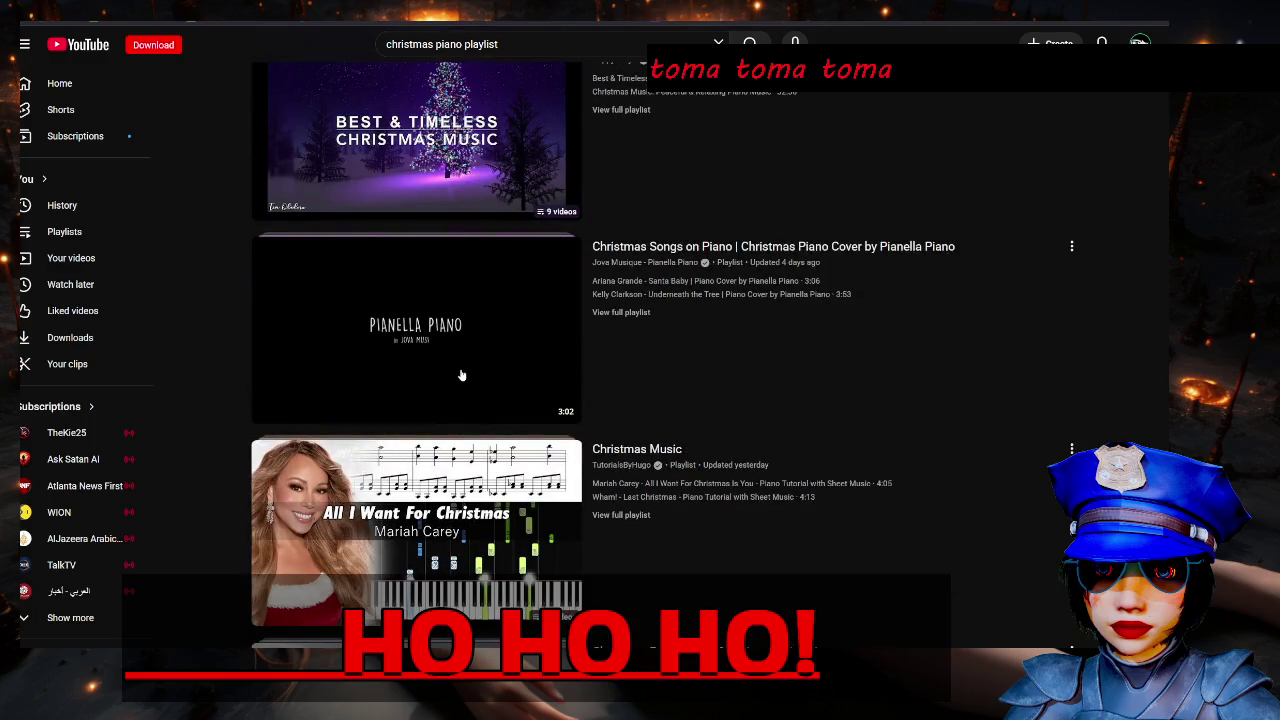
pyautogui.scroll(-2, 85, 360)
pyautogui.scroll(-4, 226, 326)
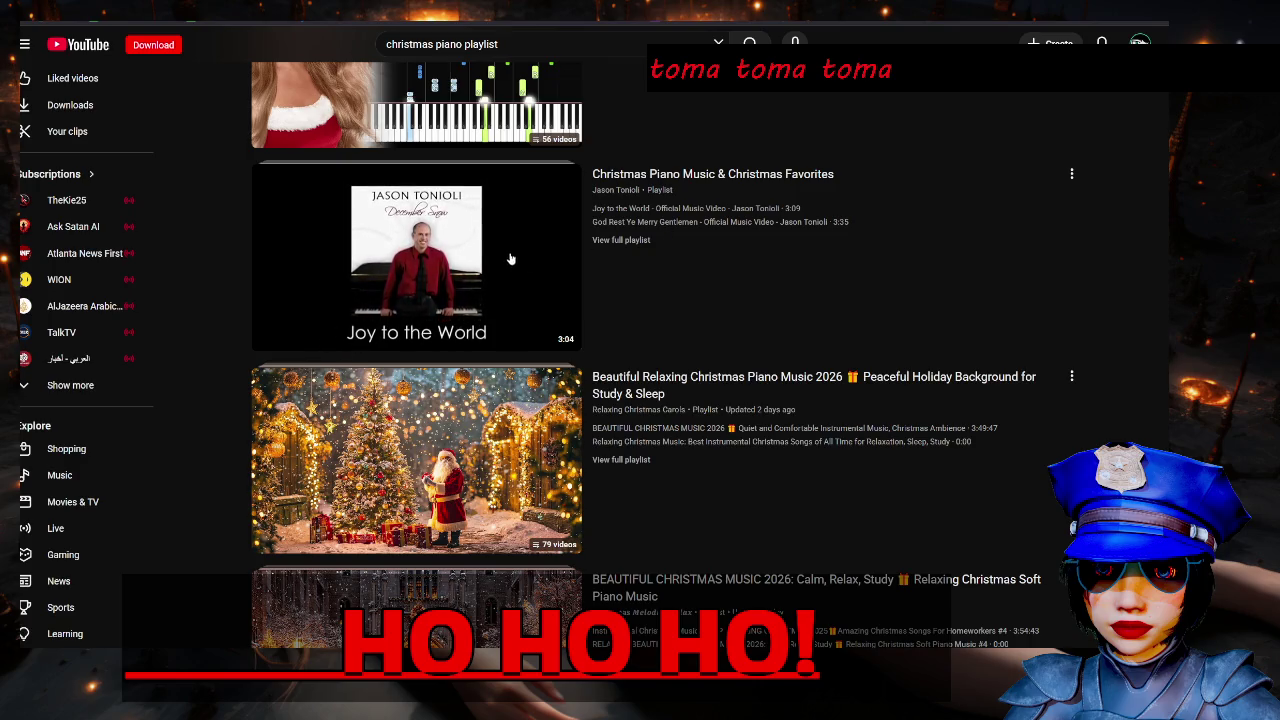
pyautogui.click(637, 177)
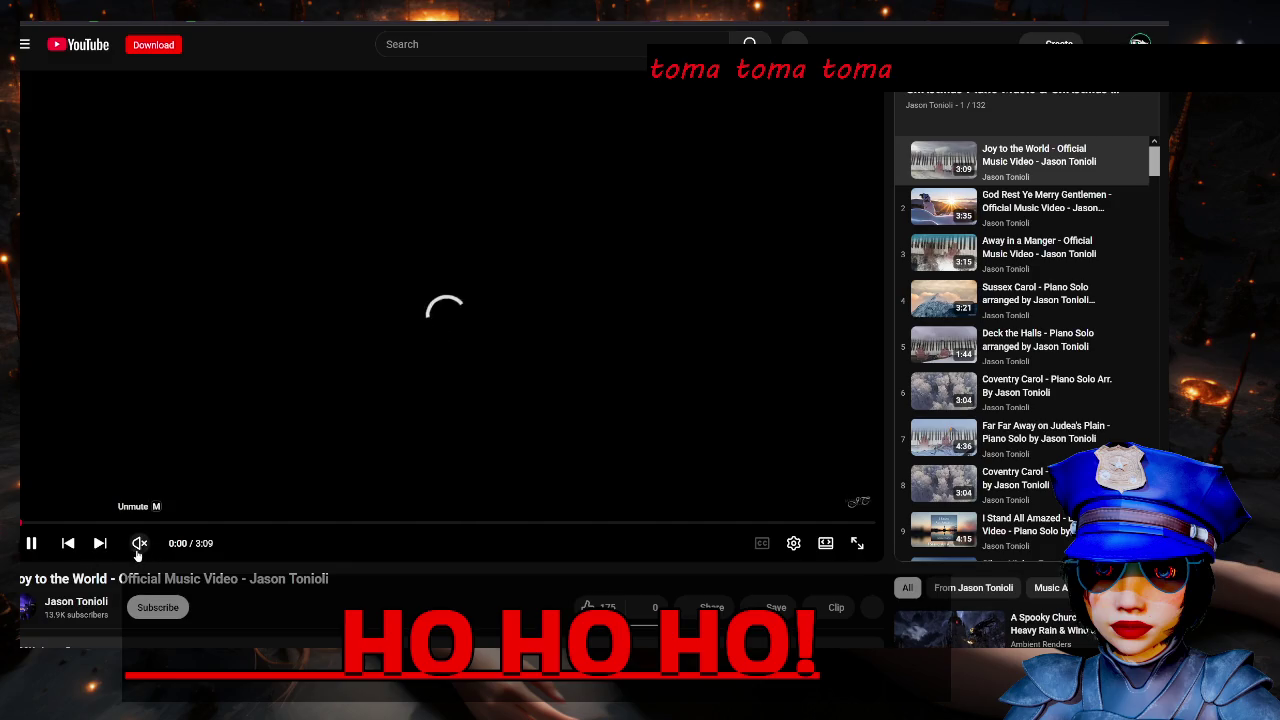
pyautogui.click(150, 549)
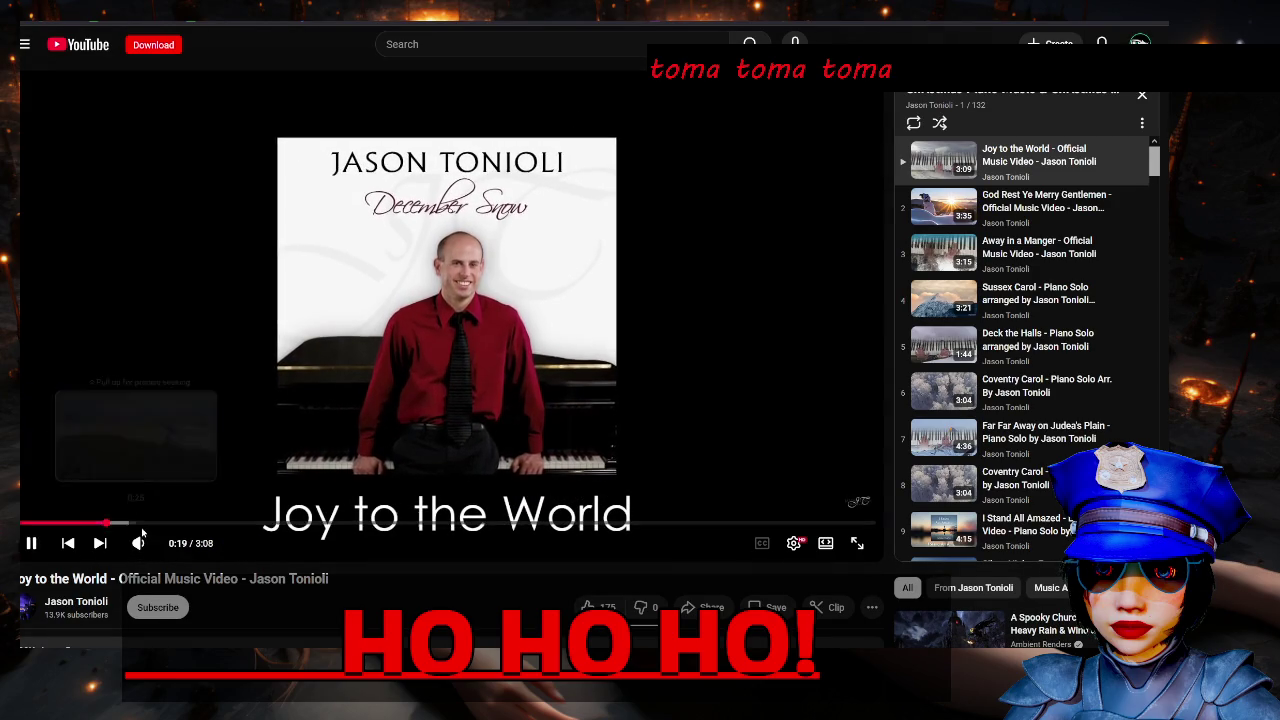
pyautogui.click(107, 522)
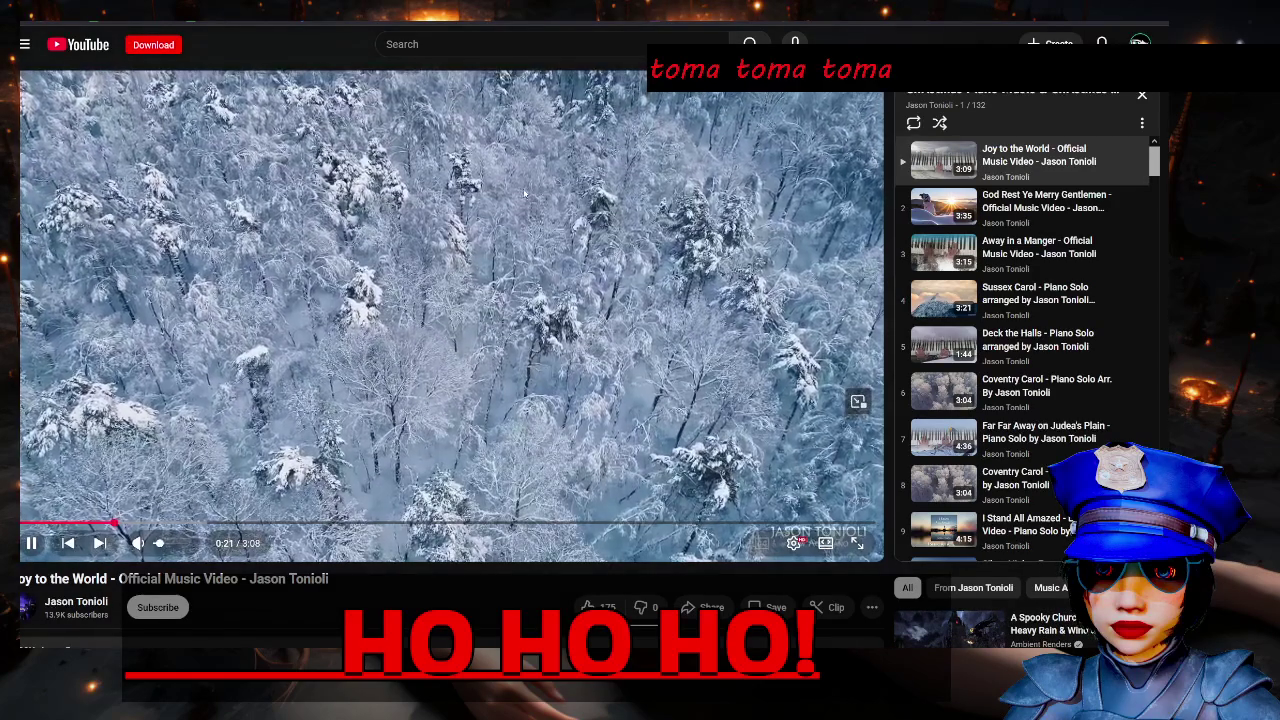
# Copy the video's web address and start a blank new tab in Opera GX.
pyautogui.click(565, 22)
pyautogui.rightClick(565, 22)
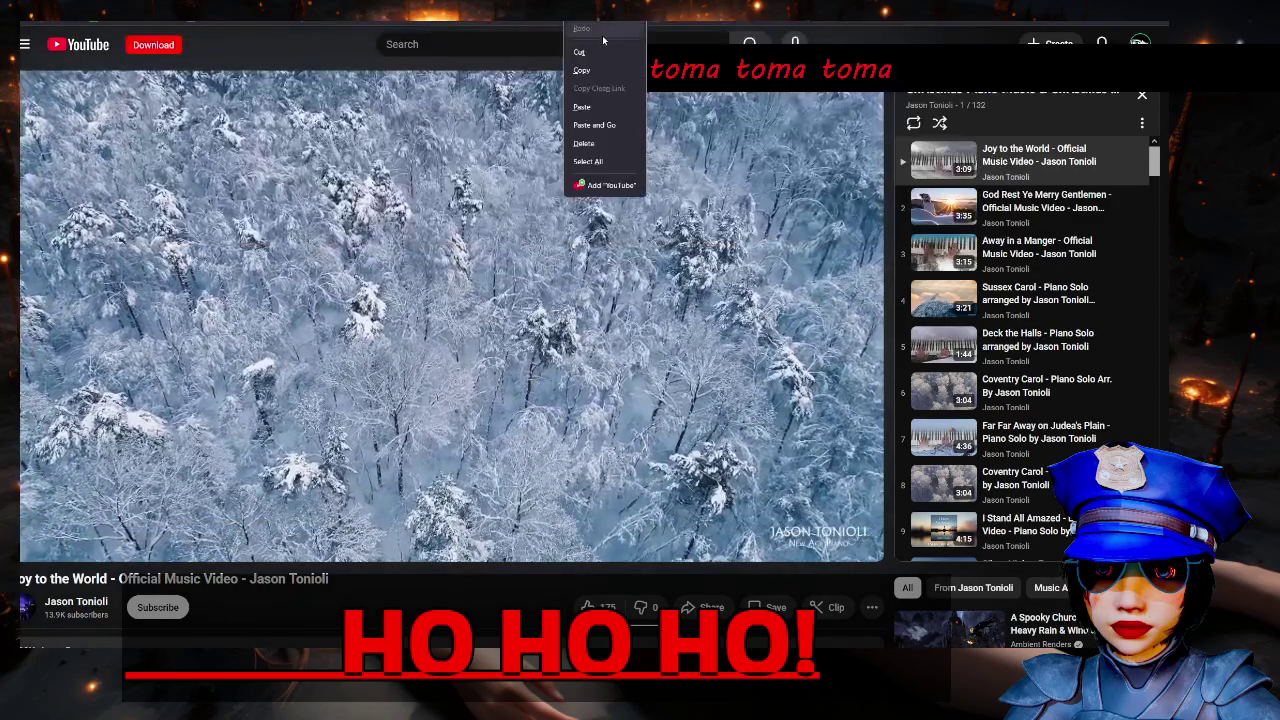
pyautogui.click(599, 60)
pyautogui.click(160, 545)
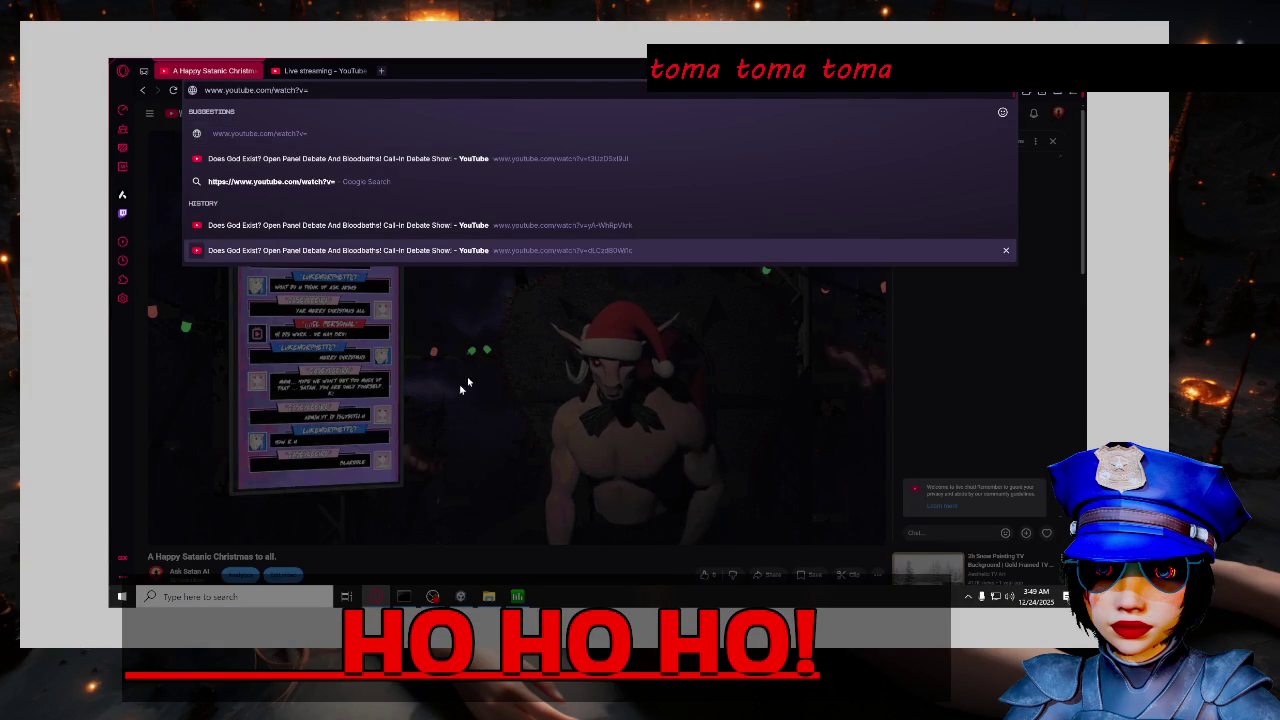
pyautogui.click(485, 376)
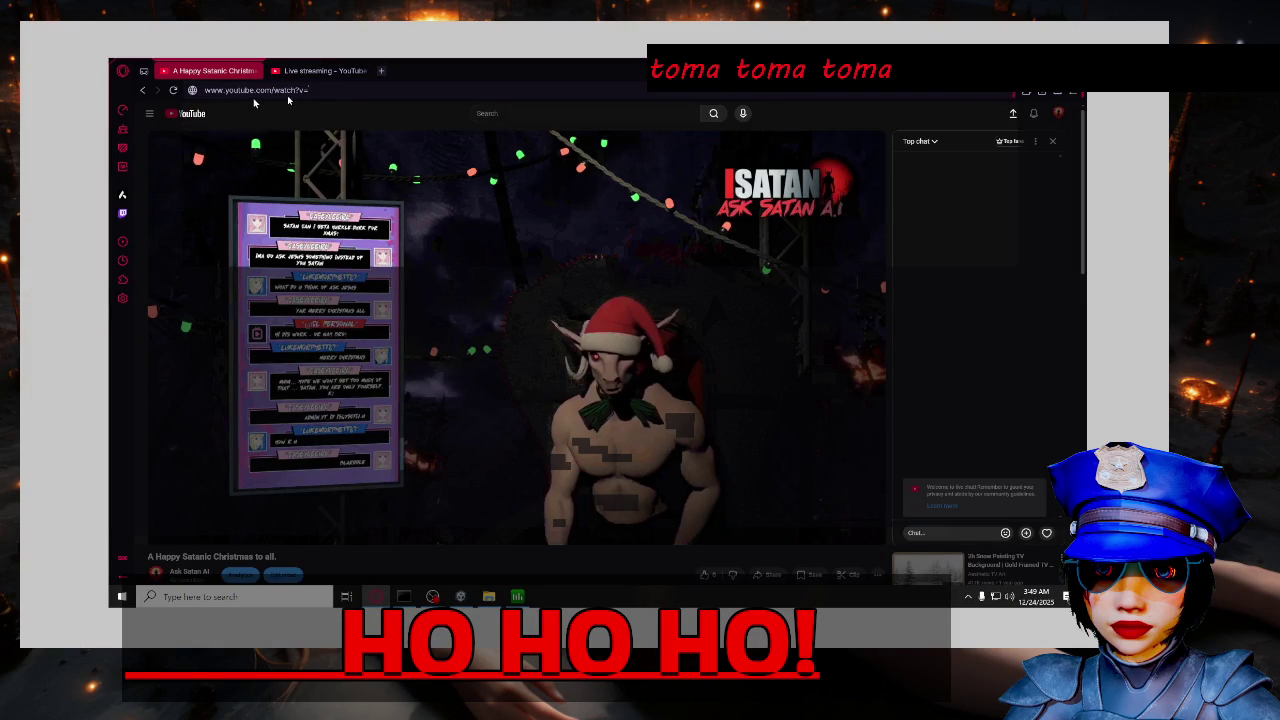
pyautogui.click(382, 71)
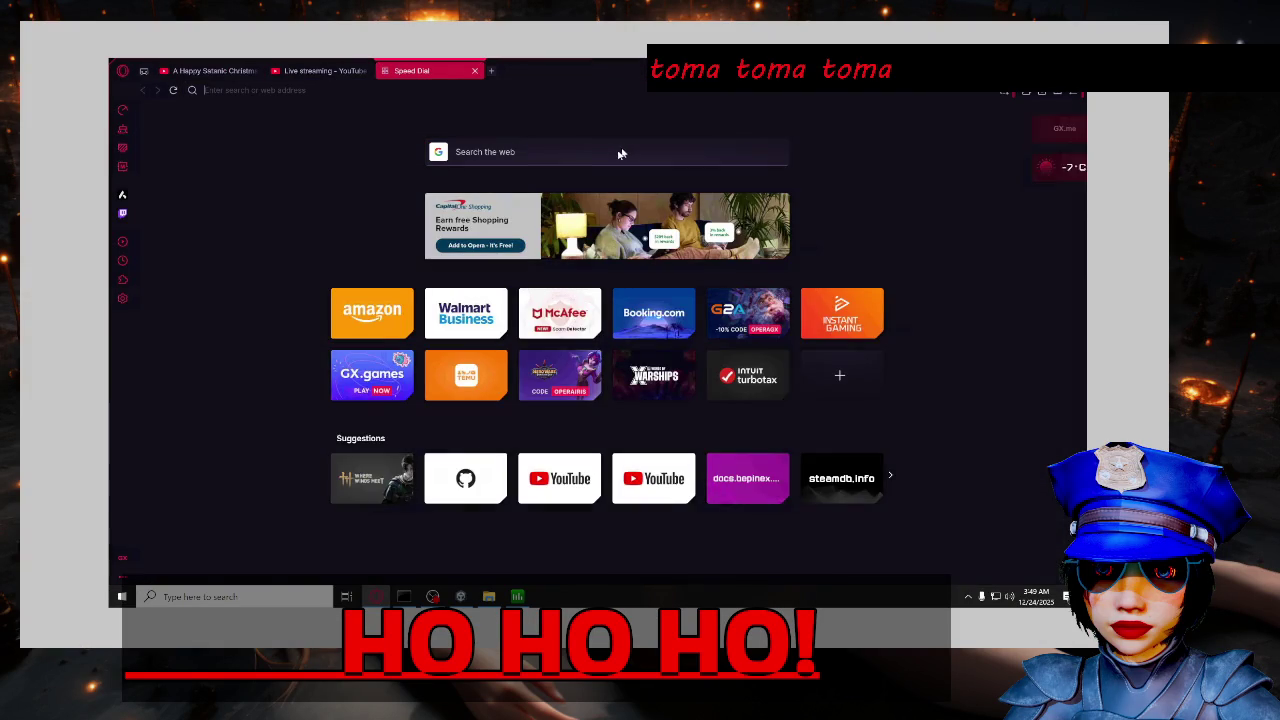
# Paste and load the Joy to the World video address, briefly checking the Volume Mixer.
pyautogui.hotkey('ctrl', 'v')
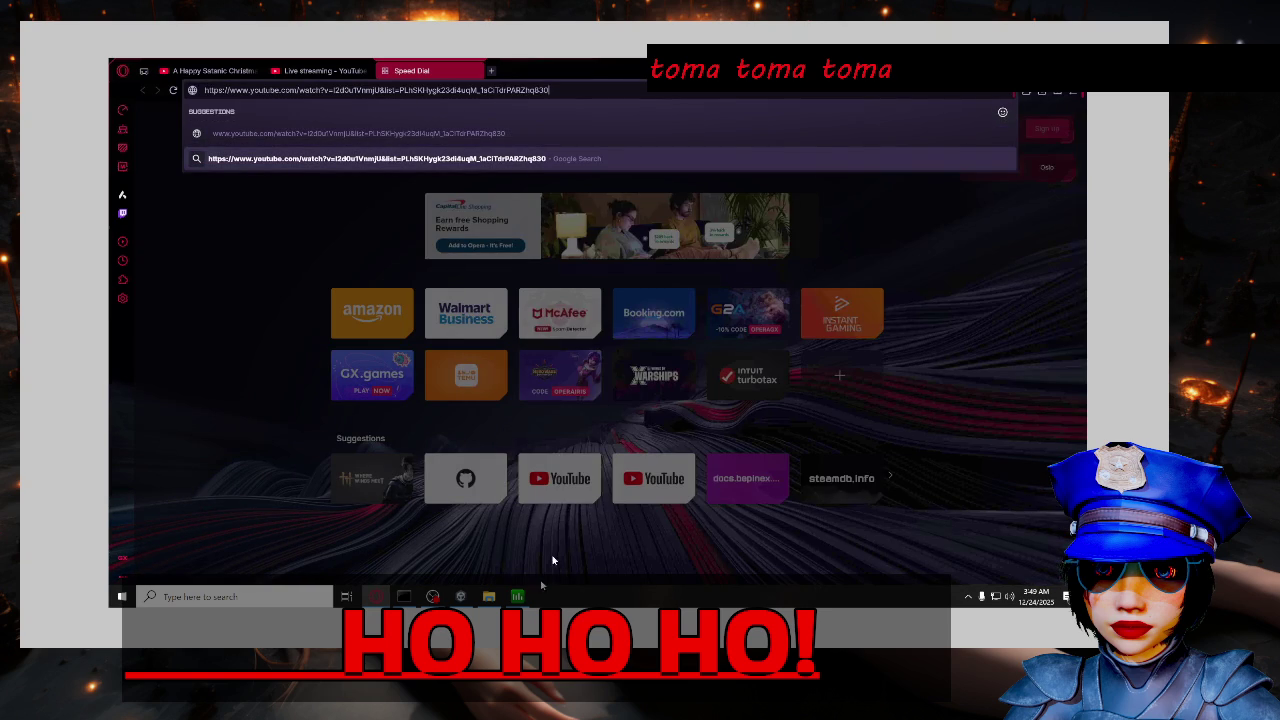
pyautogui.press('Return')
pyautogui.rightClick(1009, 596)
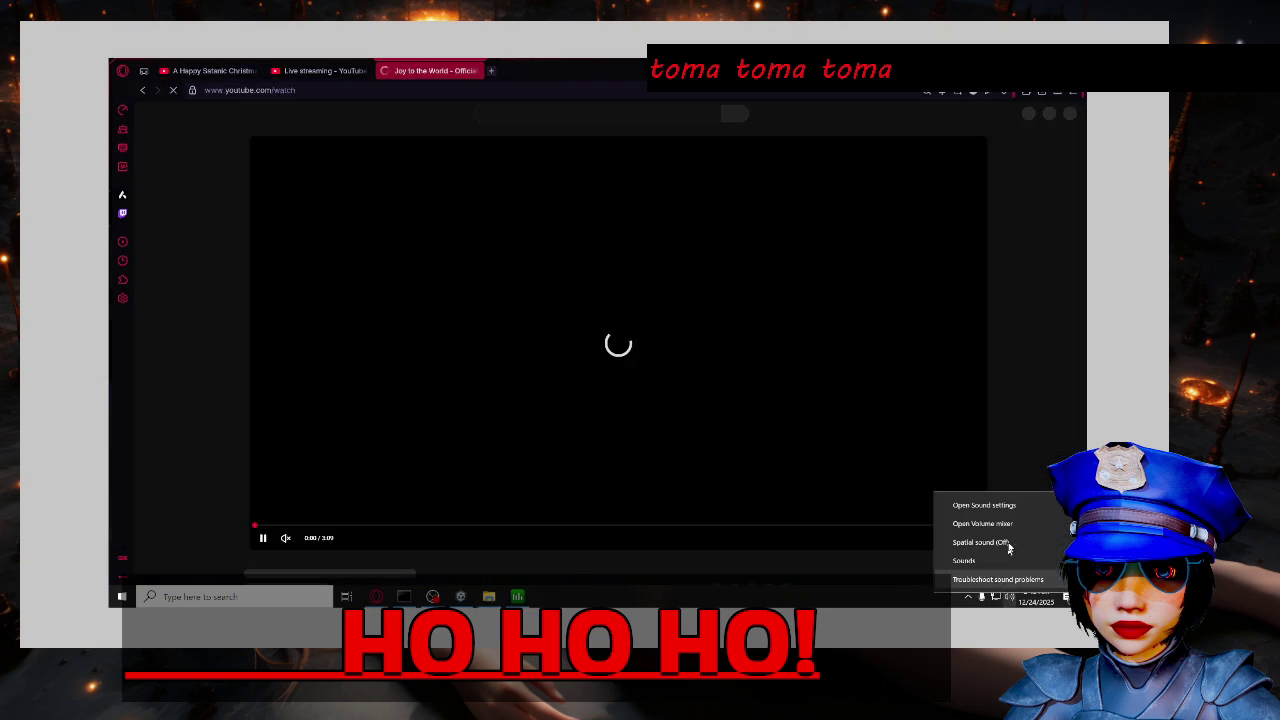
pyautogui.click(985, 530)
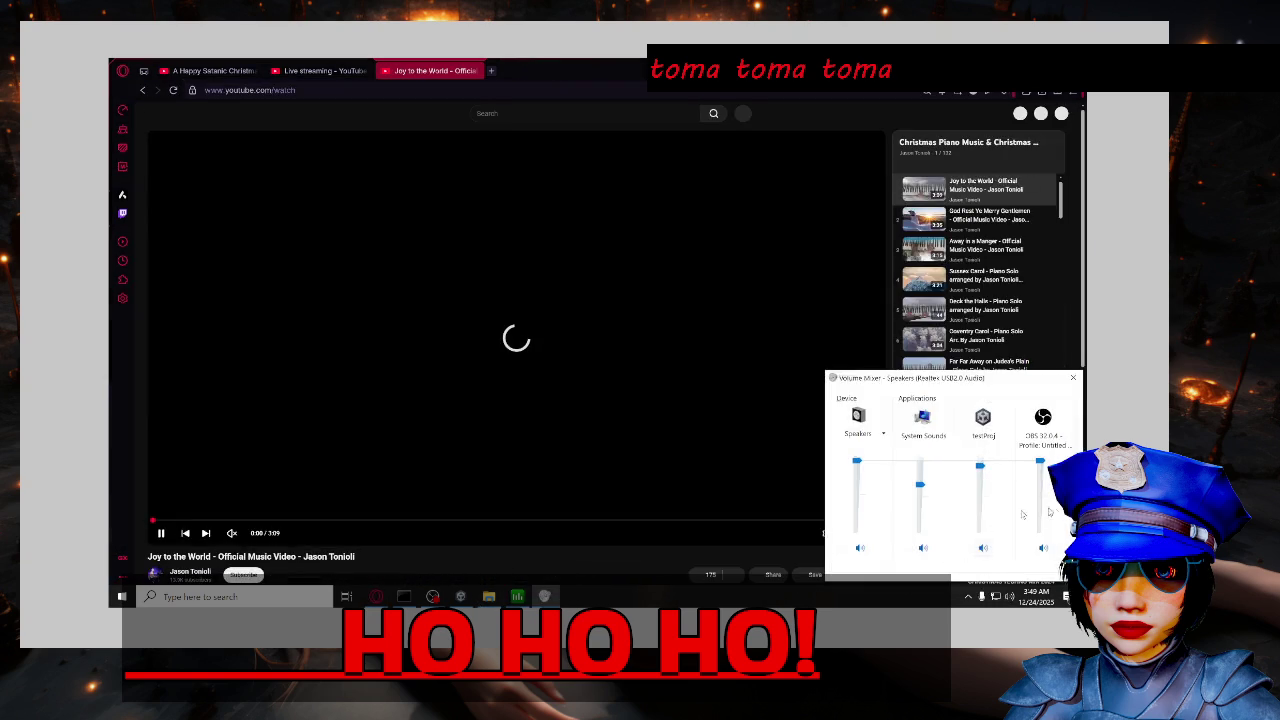
pyautogui.moveTo(1014, 383); pyautogui.dragTo(786, 350)
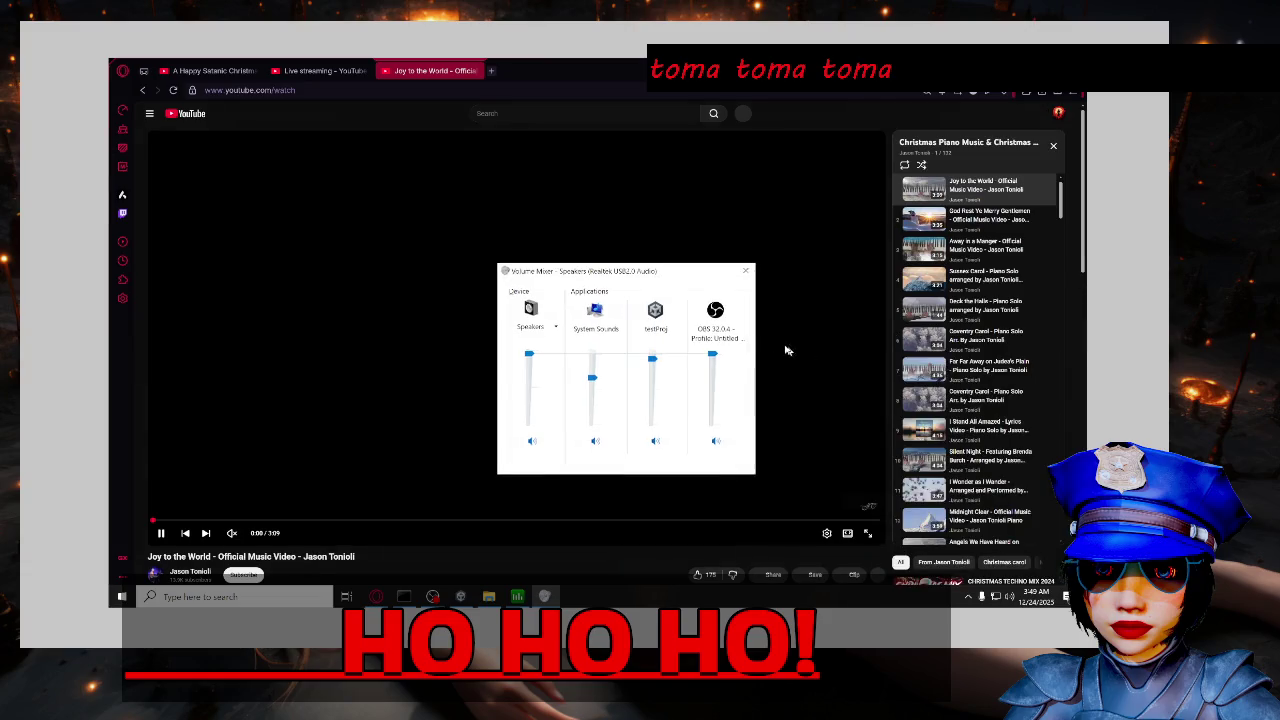
pyautogui.click(745, 273)
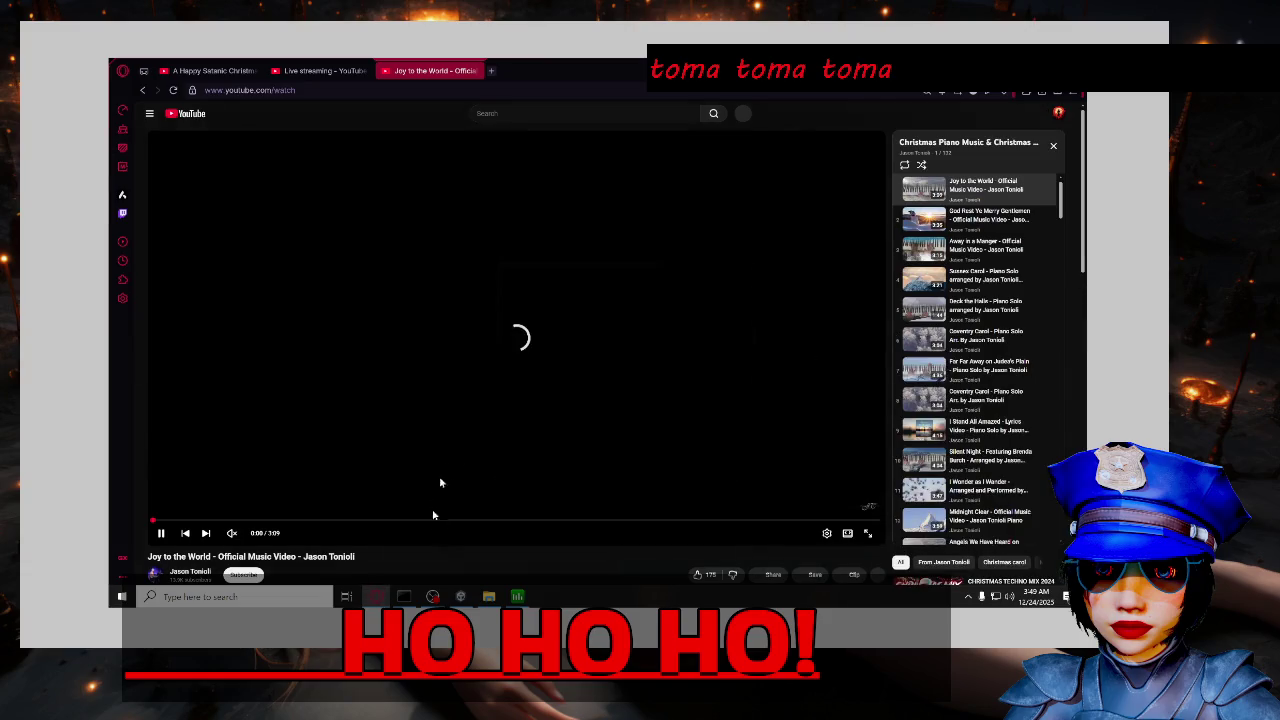
pyautogui.click(433, 597)
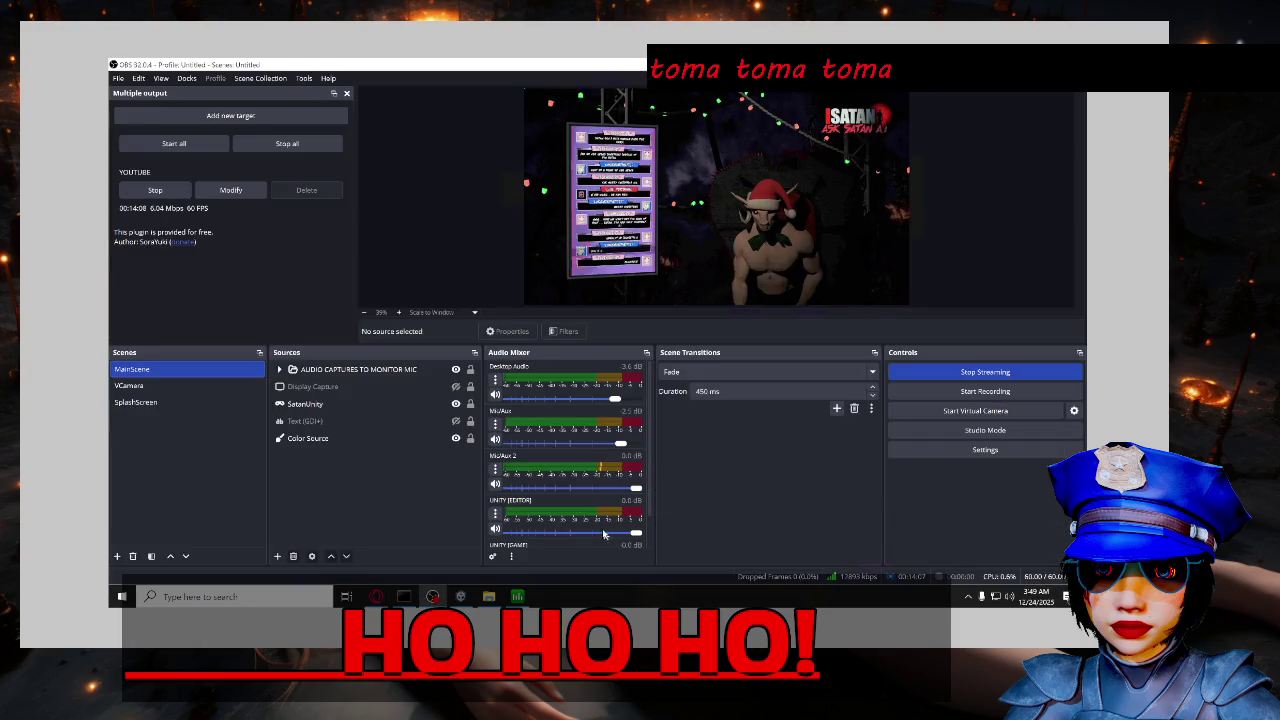
# Check the Volume Mixer, then go to Windows Sound settings from the tray speaker icon.
pyautogui.scroll(-2, 577, 531)
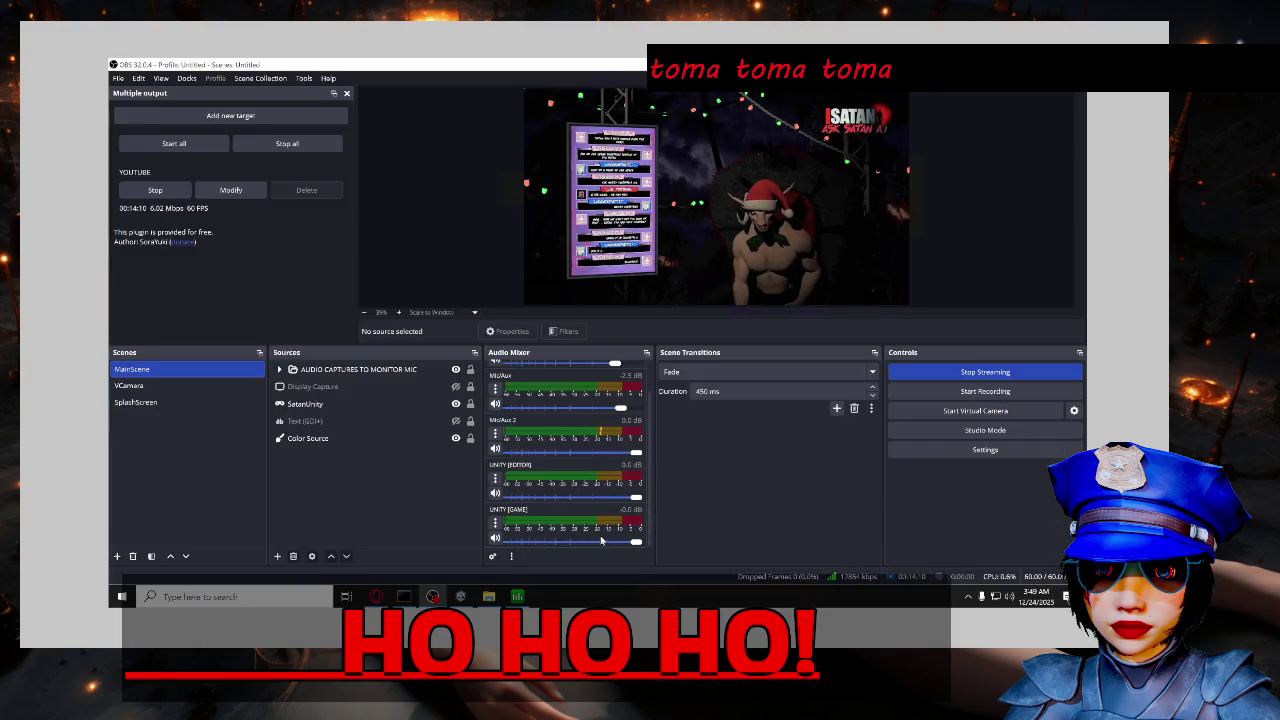
pyautogui.scroll(2, 582, 525)
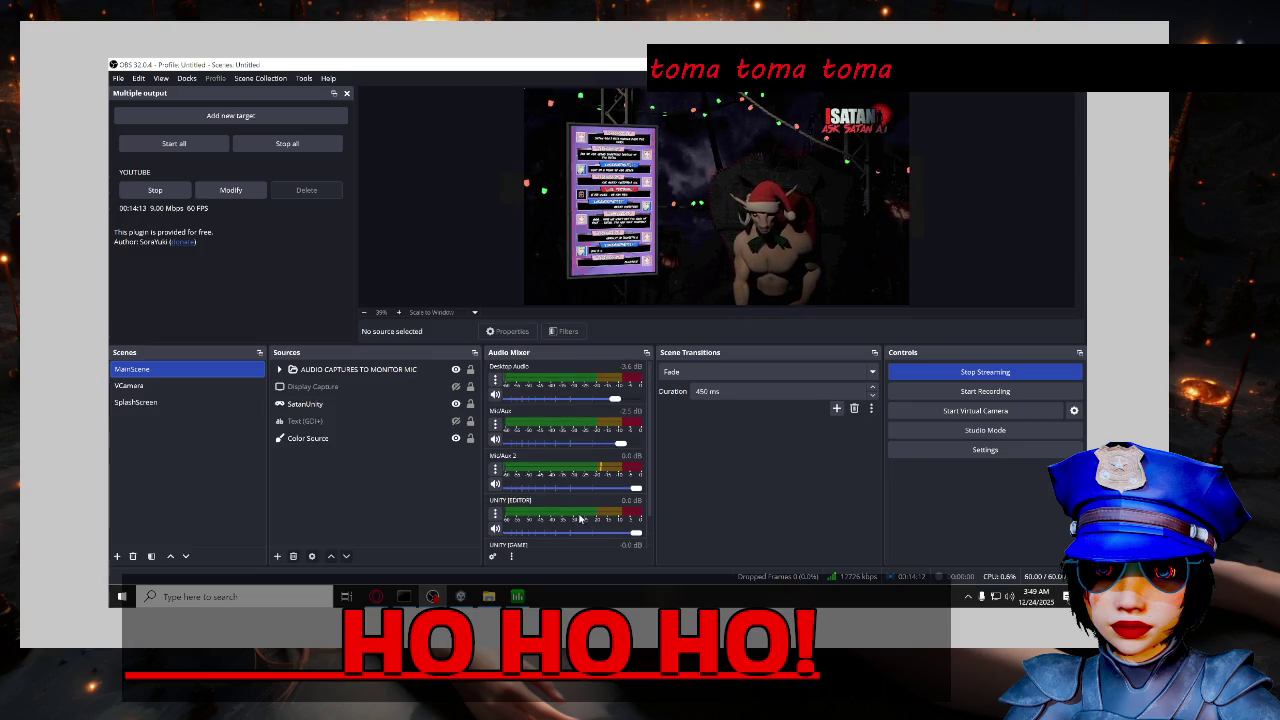
pyautogui.rightClick(1012, 602)
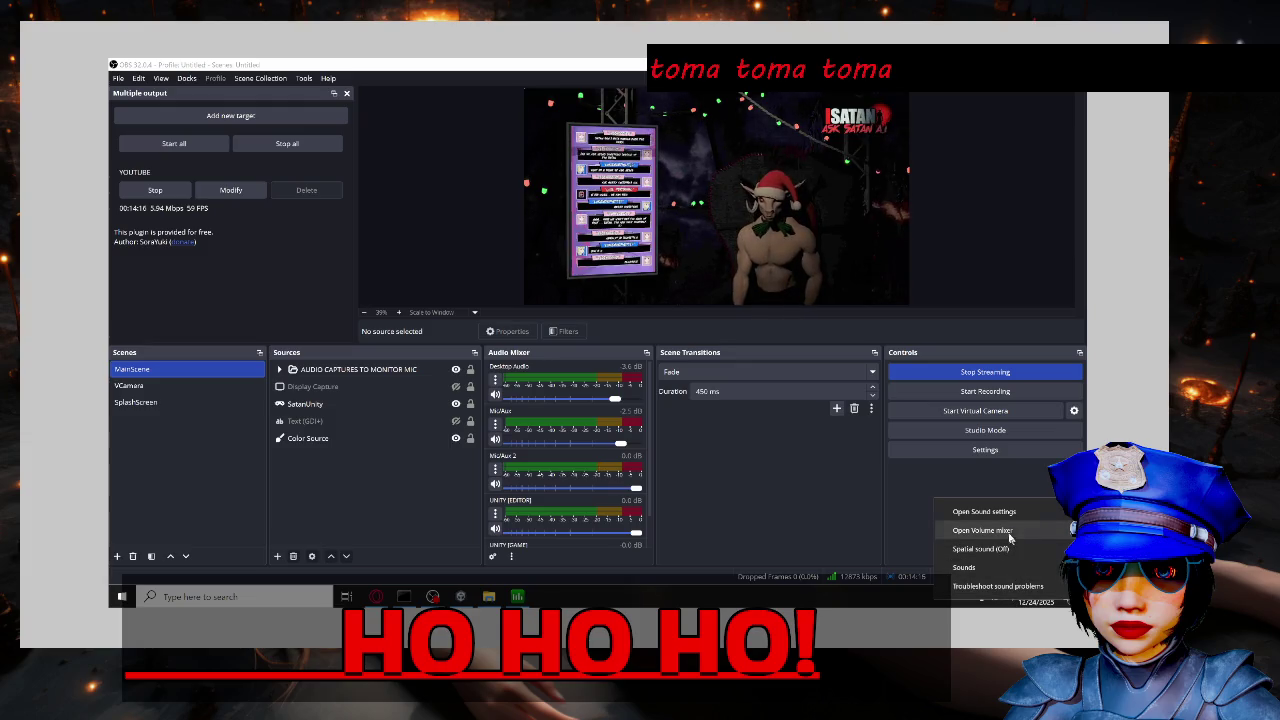
pyautogui.click(968, 530)
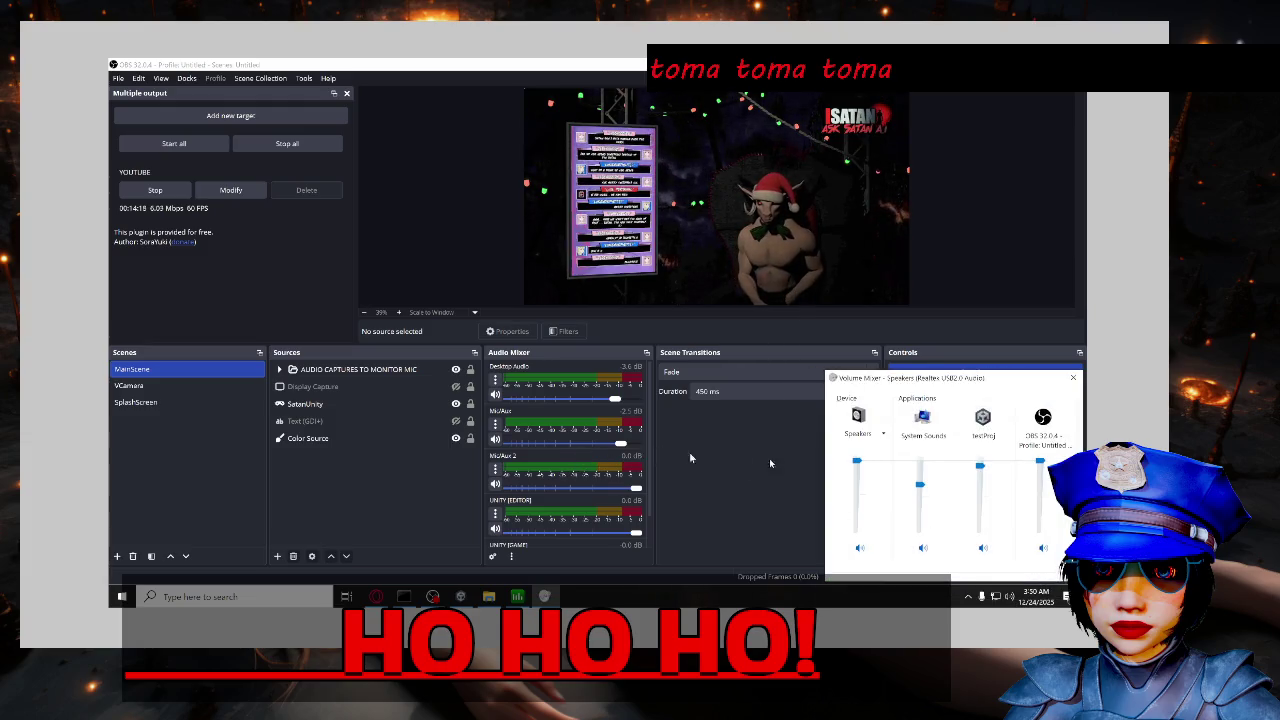
pyautogui.click(1073, 378)
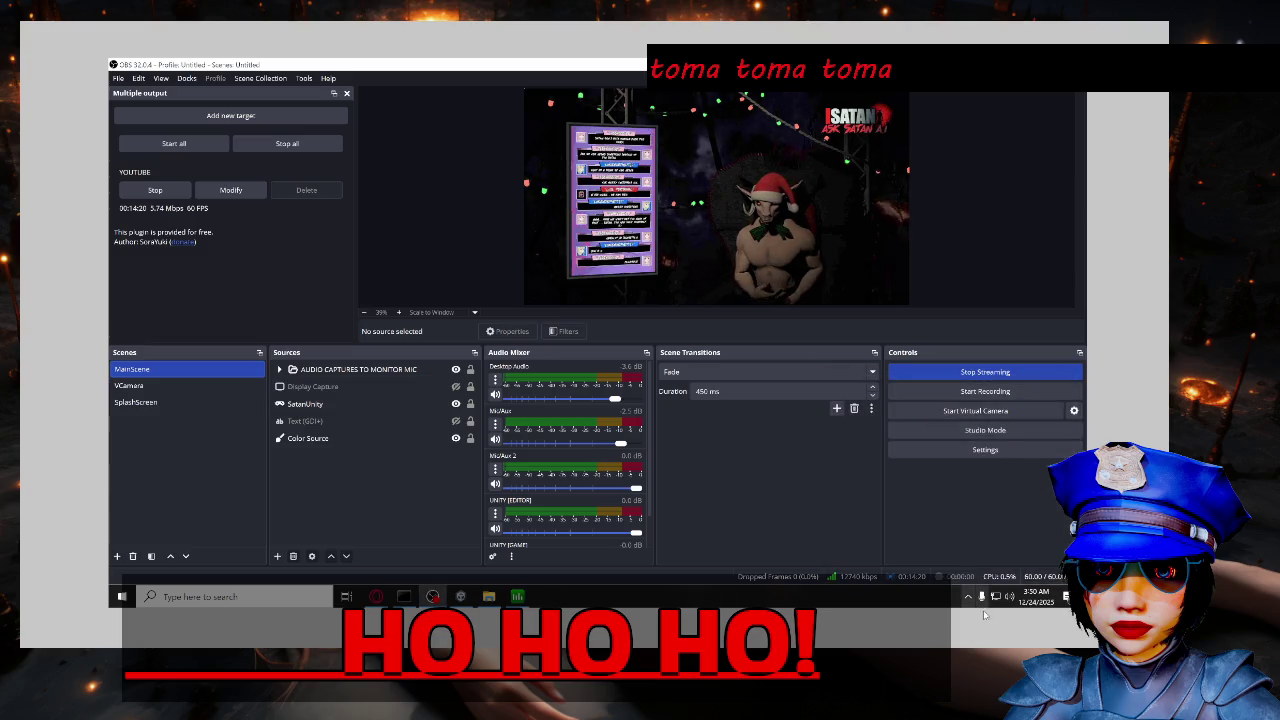
pyautogui.rightClick(1010, 597)
pyautogui.click(1001, 511)
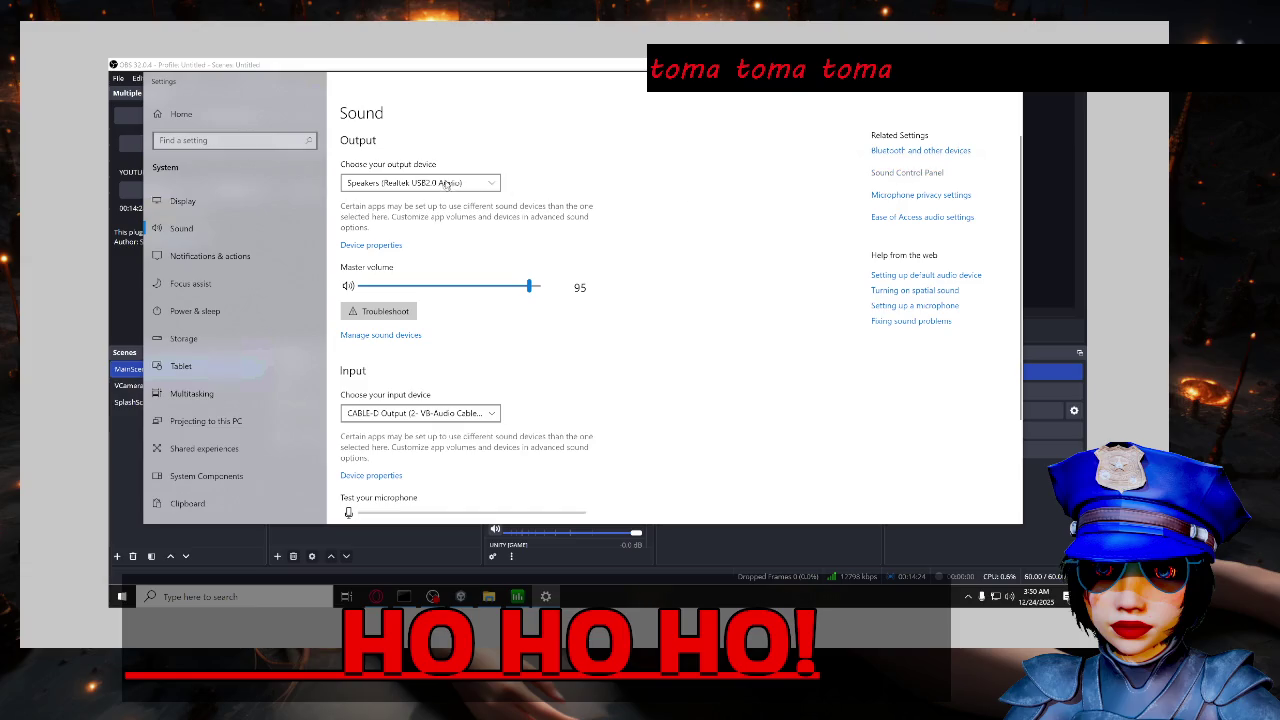
# In App volume and device preferences, change Opera GX's Output device to Default.
pyautogui.scroll(-3, 553, 446)
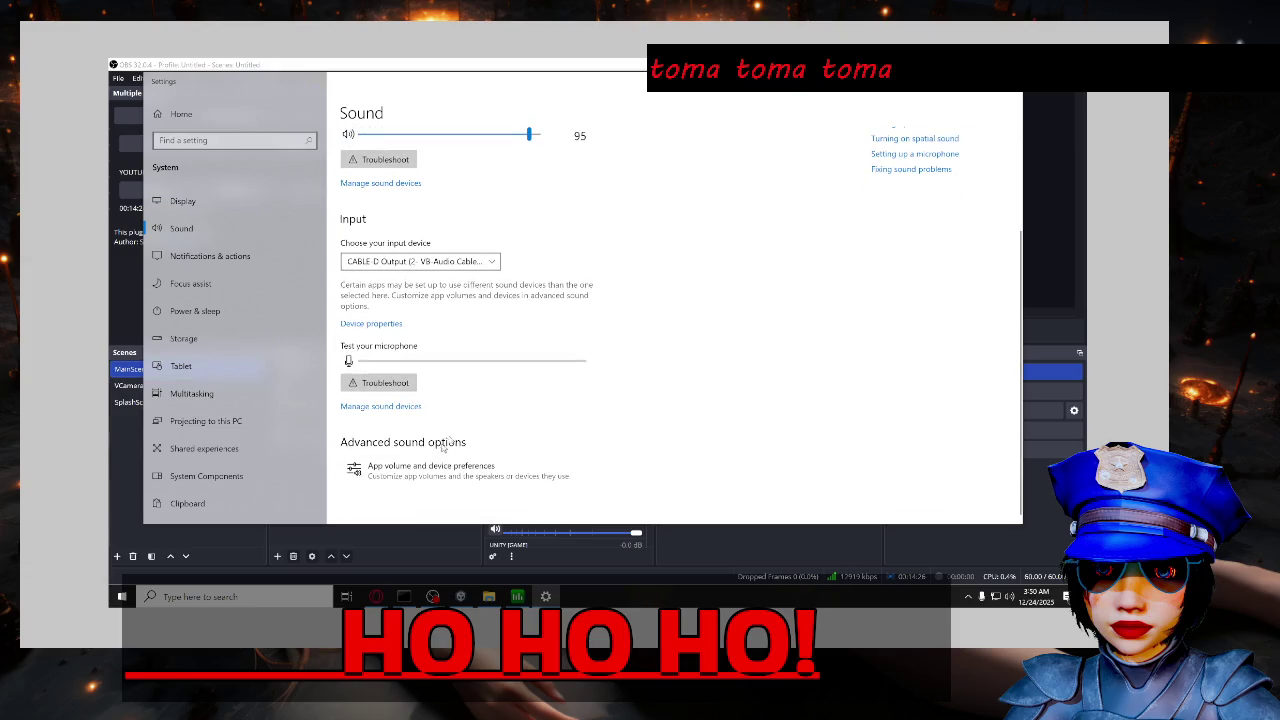
pyautogui.click(420, 469)
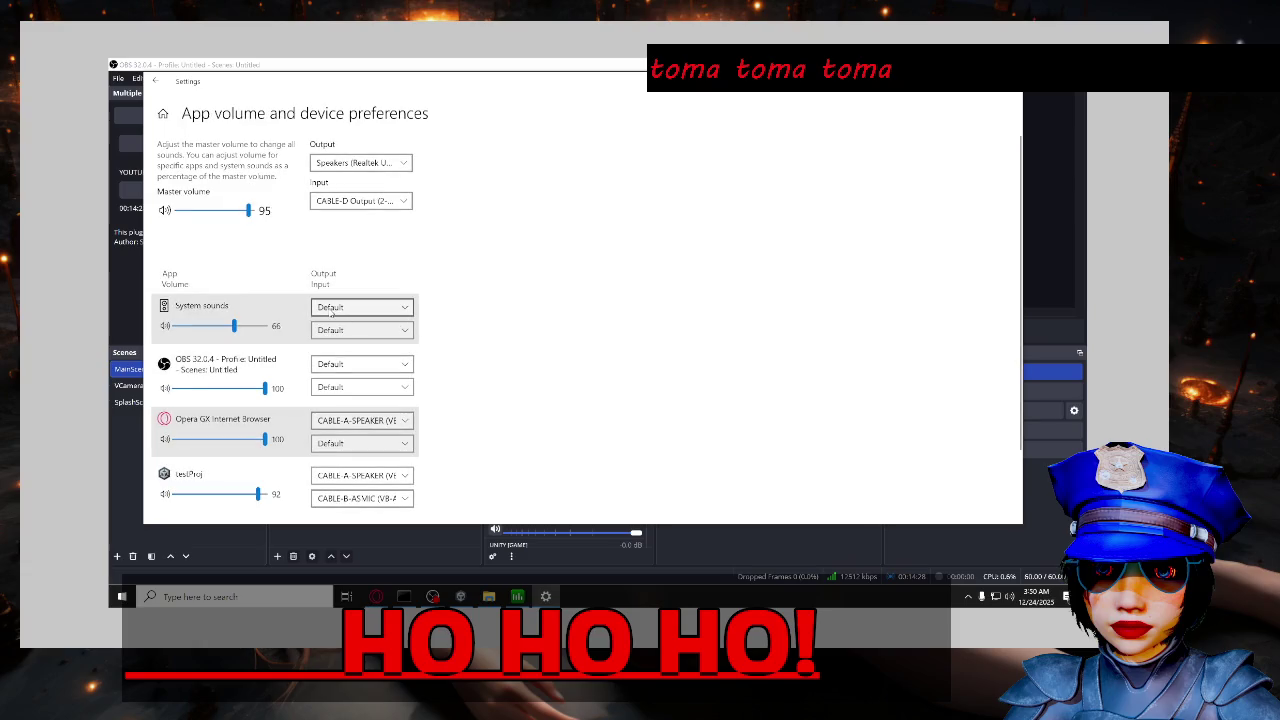
pyautogui.scroll(-2, 297, 368)
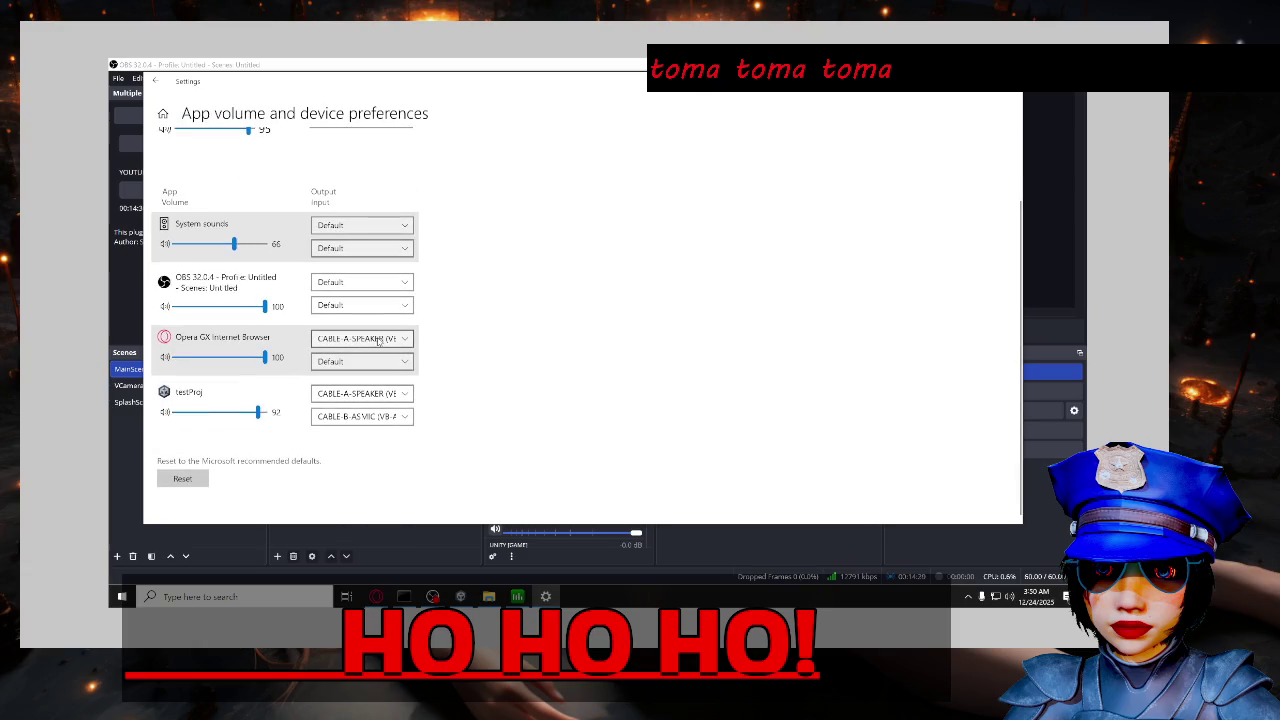
pyautogui.click(379, 341)
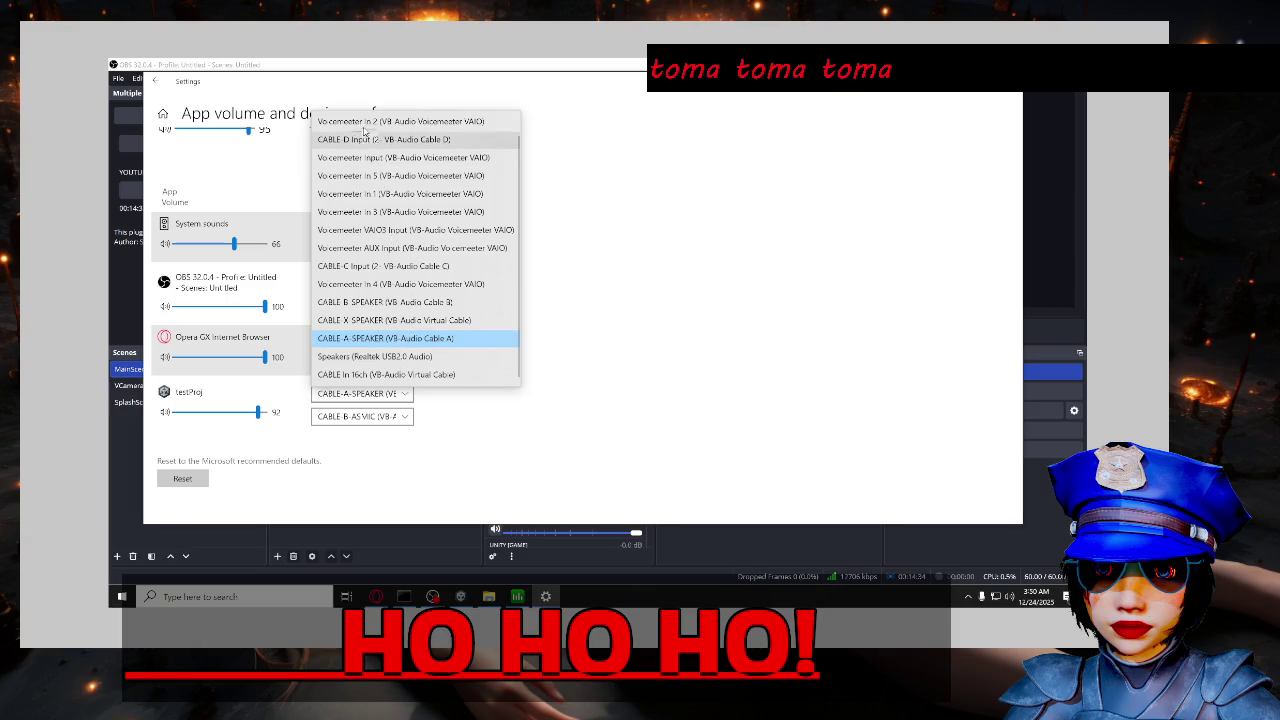
pyautogui.scroll(1, 381, 160)
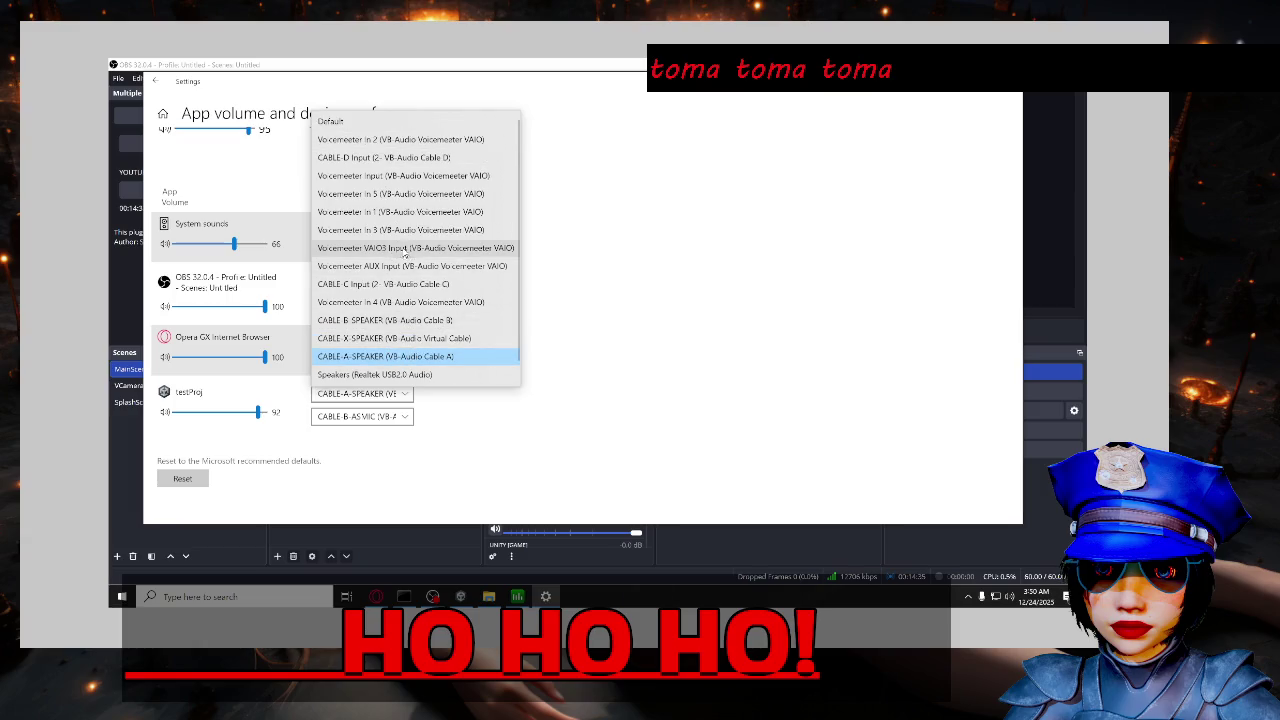
pyautogui.click(368, 124)
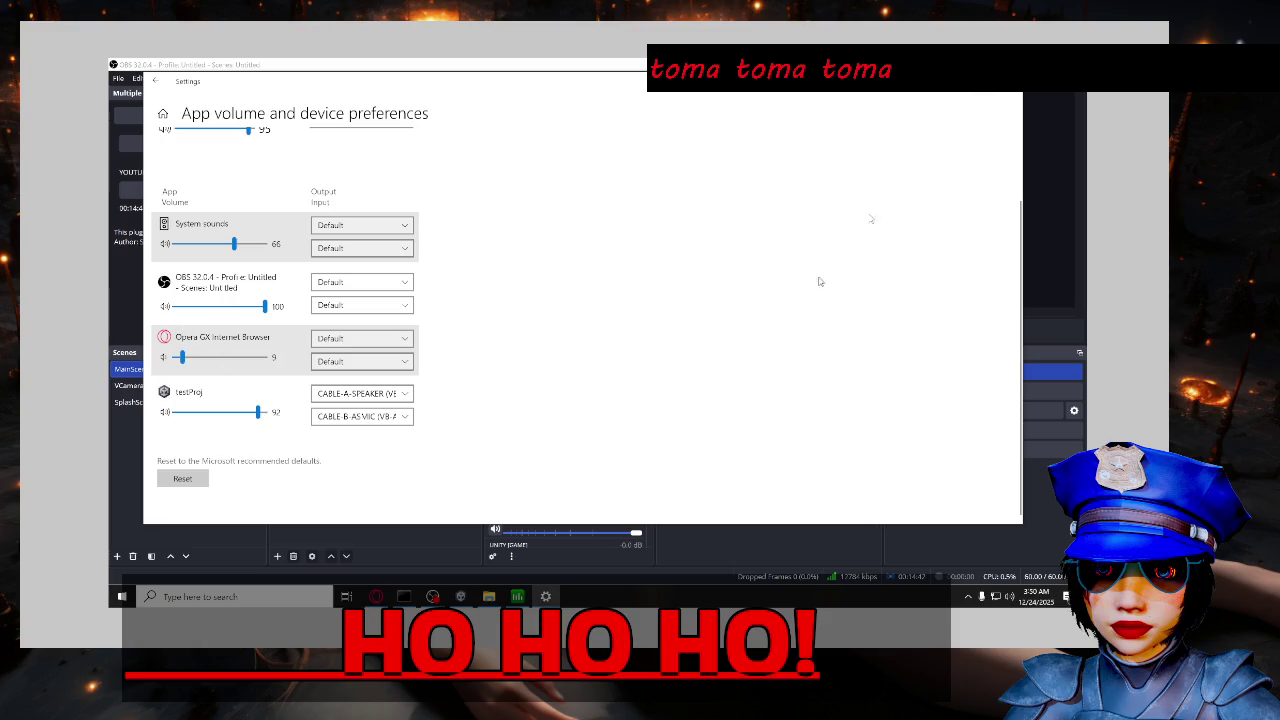
pyautogui.click(432, 596)
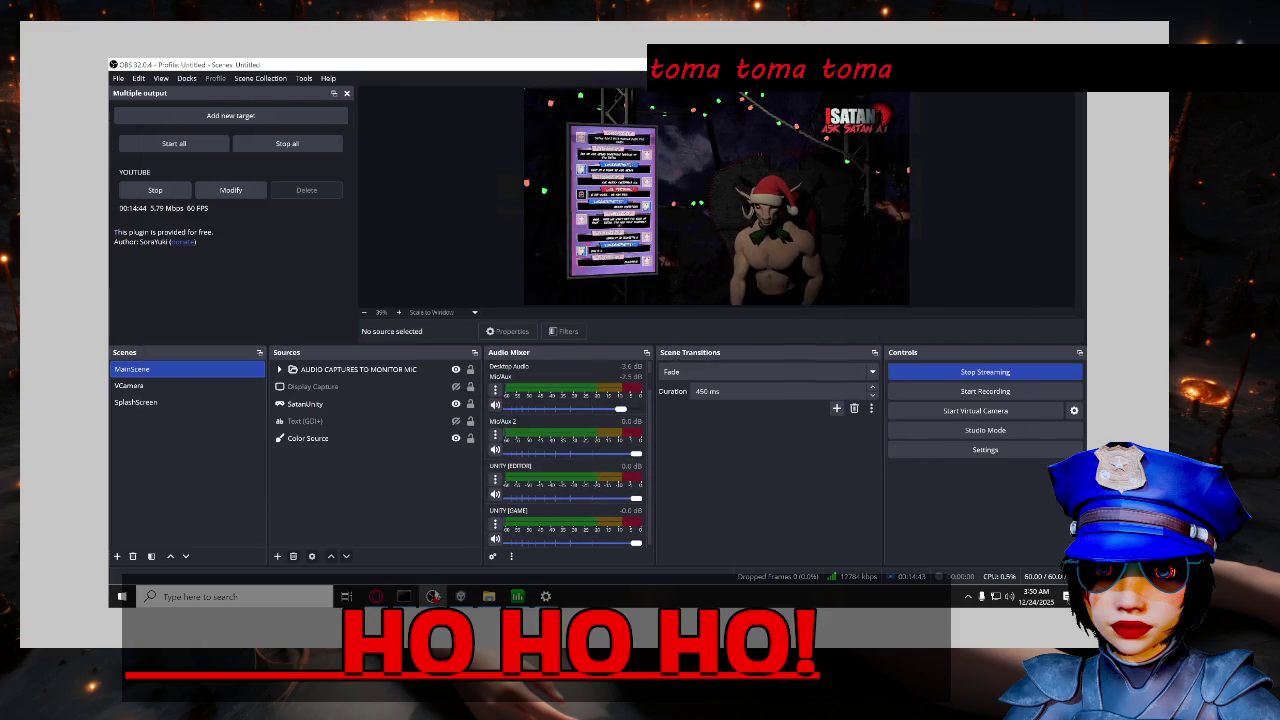
# Unmute the Christmas piano video and raise OBS Desktop Audio to -2.4 dB.
pyautogui.click(375, 596)
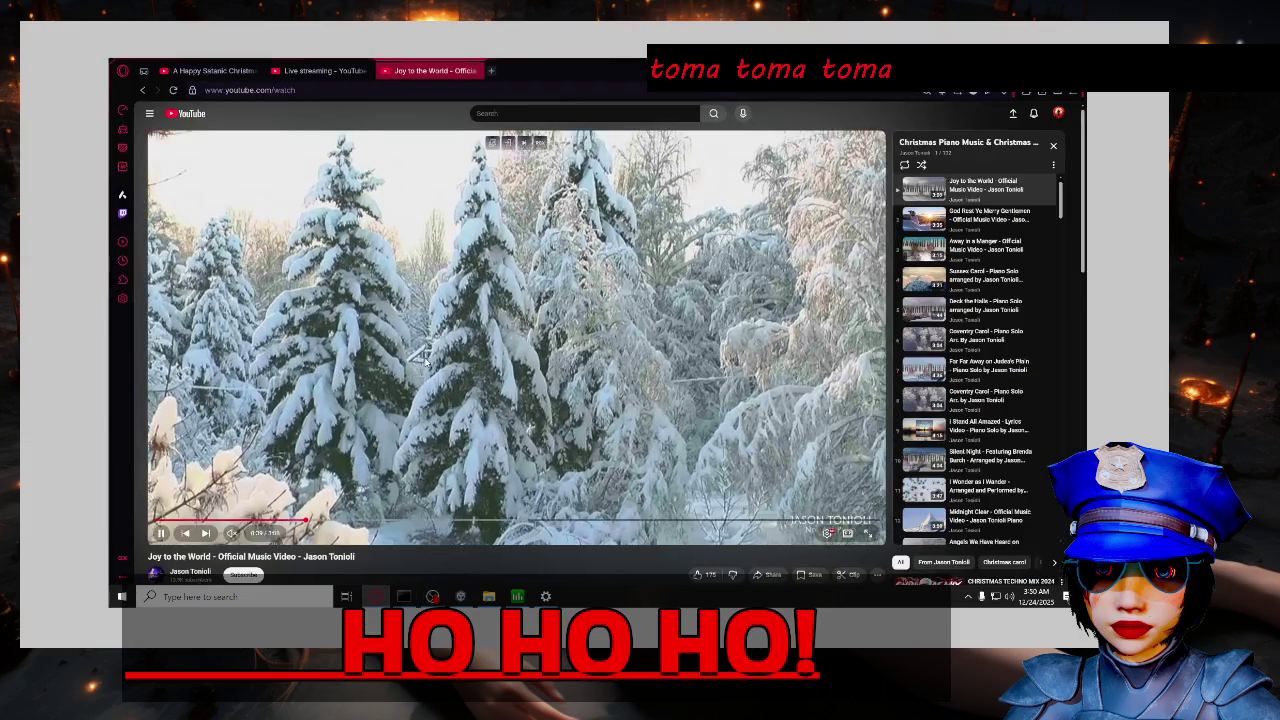
pyautogui.click(228, 533)
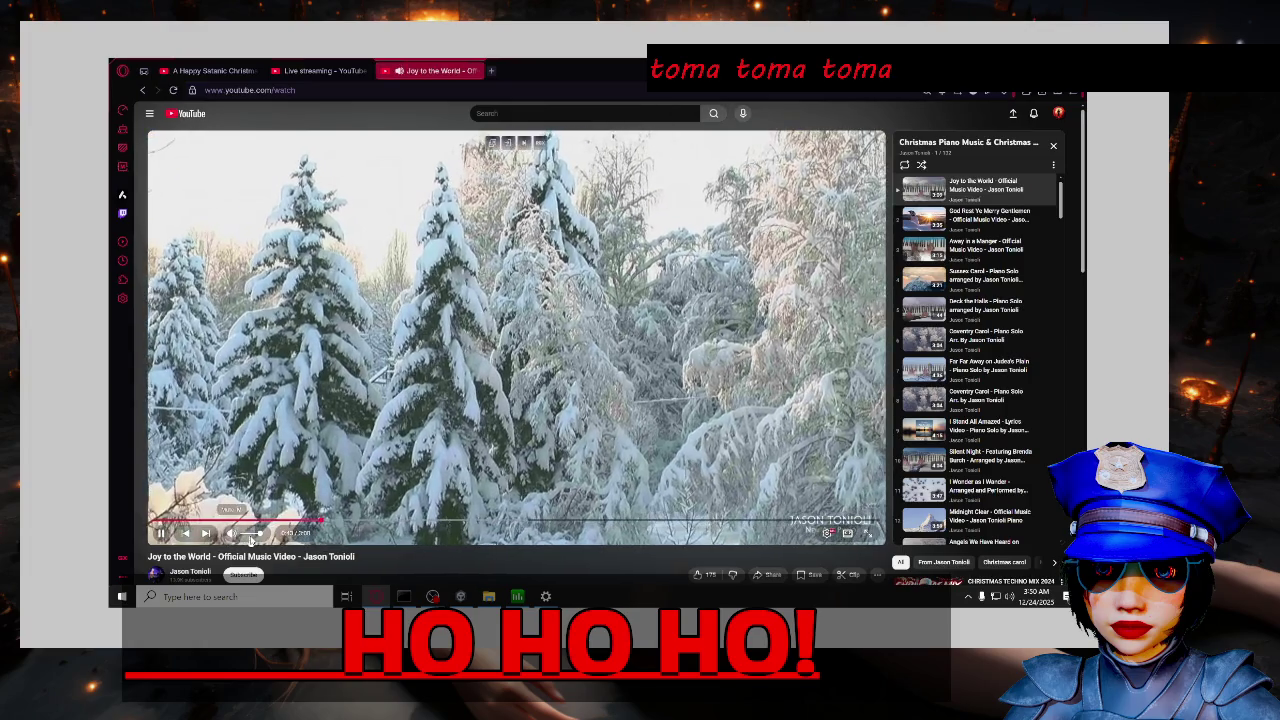
pyautogui.click(432, 596)
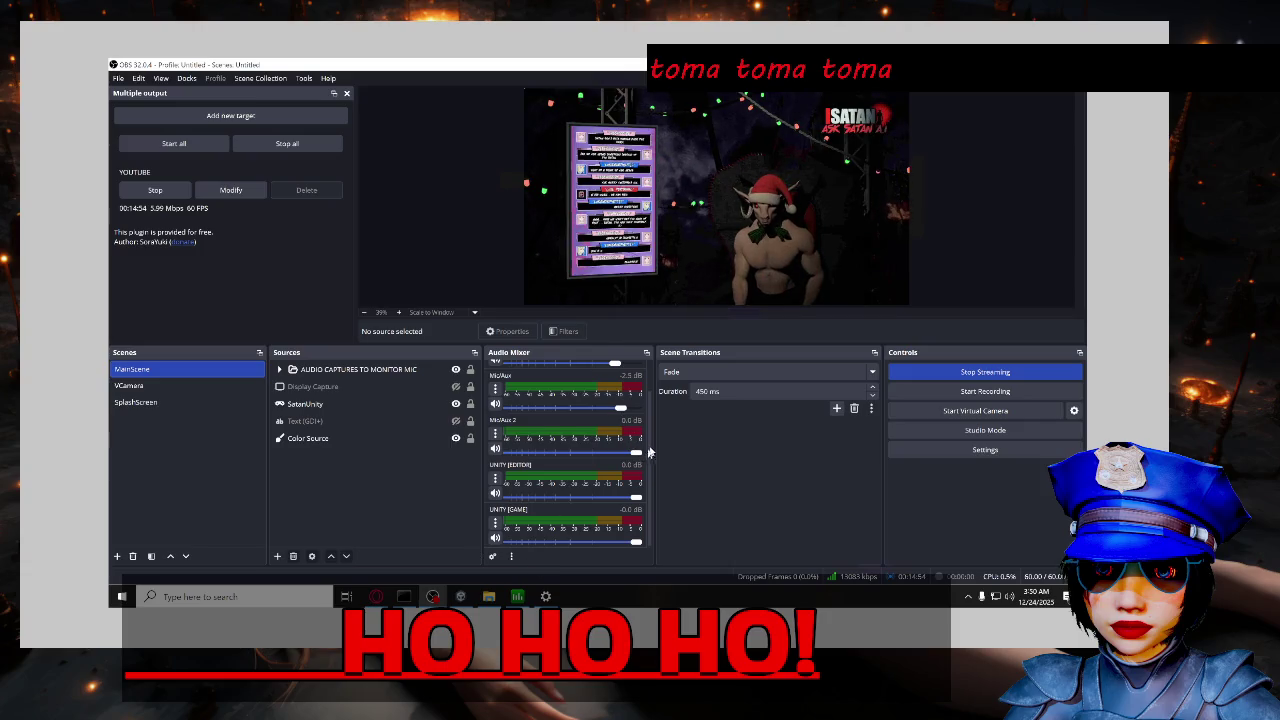
pyautogui.scroll(2, 645, 440)
pyautogui.click(620, 399)
# Lower Opera GX's volume three steps in the Windows Volume Mixer.
pyautogui.click(380, 597)
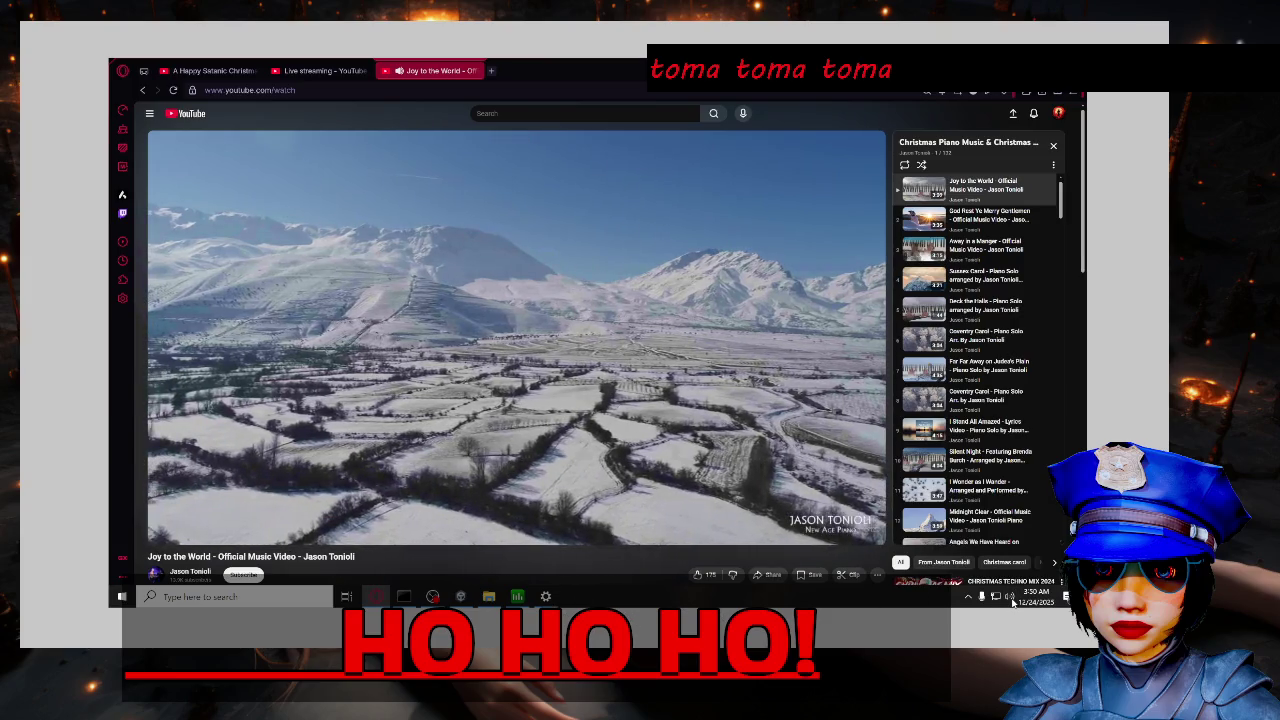
pyautogui.rightClick(1012, 598)
pyautogui.click(1003, 531)
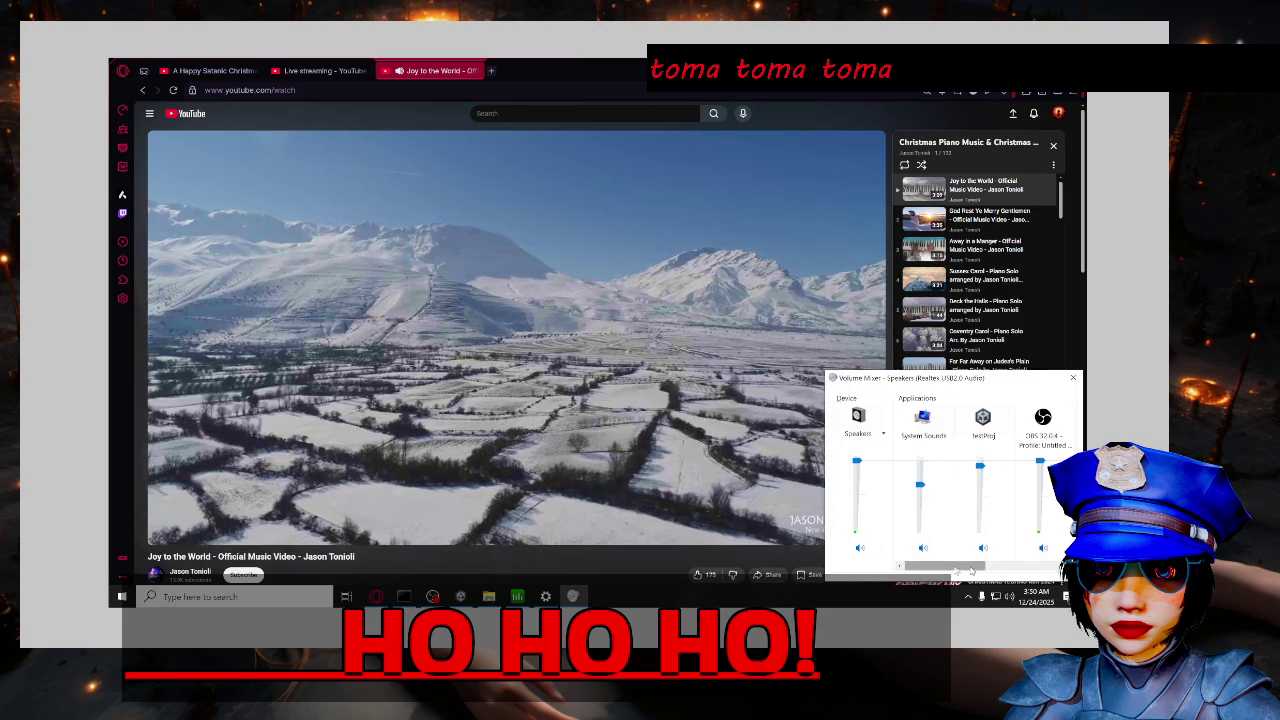
pyautogui.moveTo(971, 570); pyautogui.dragTo(998, 570)
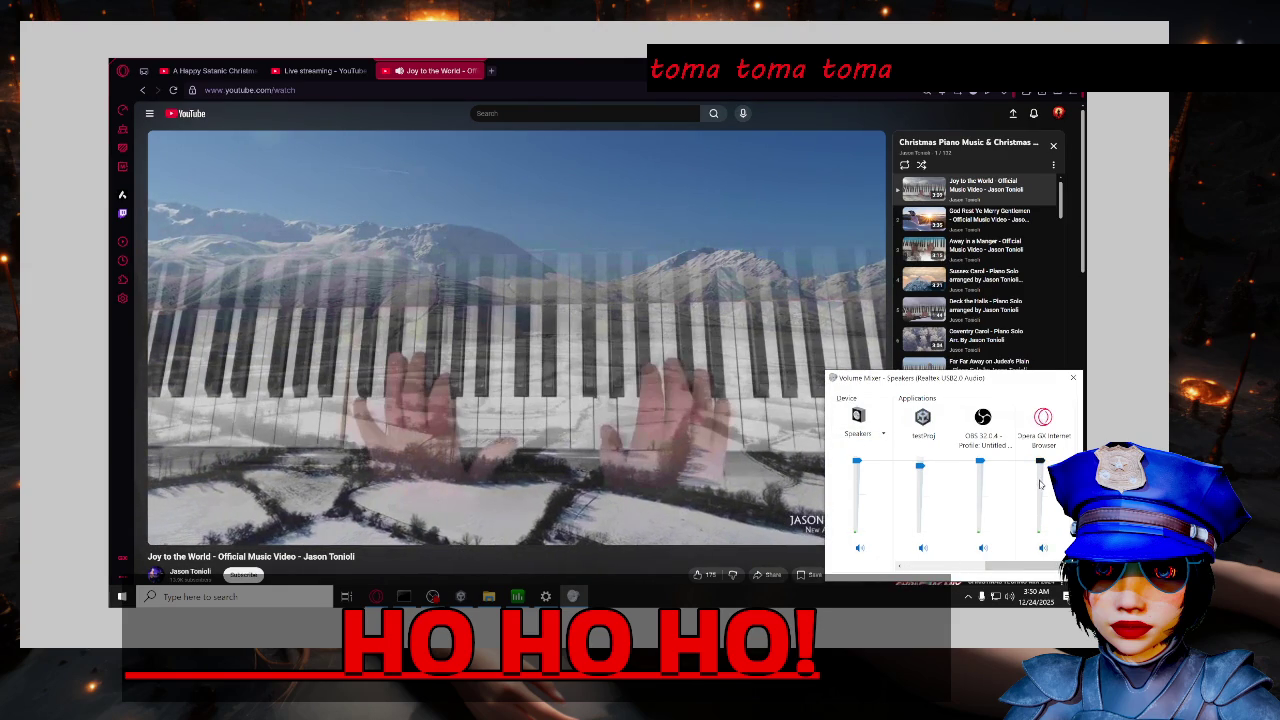
pyautogui.click(1041, 484)
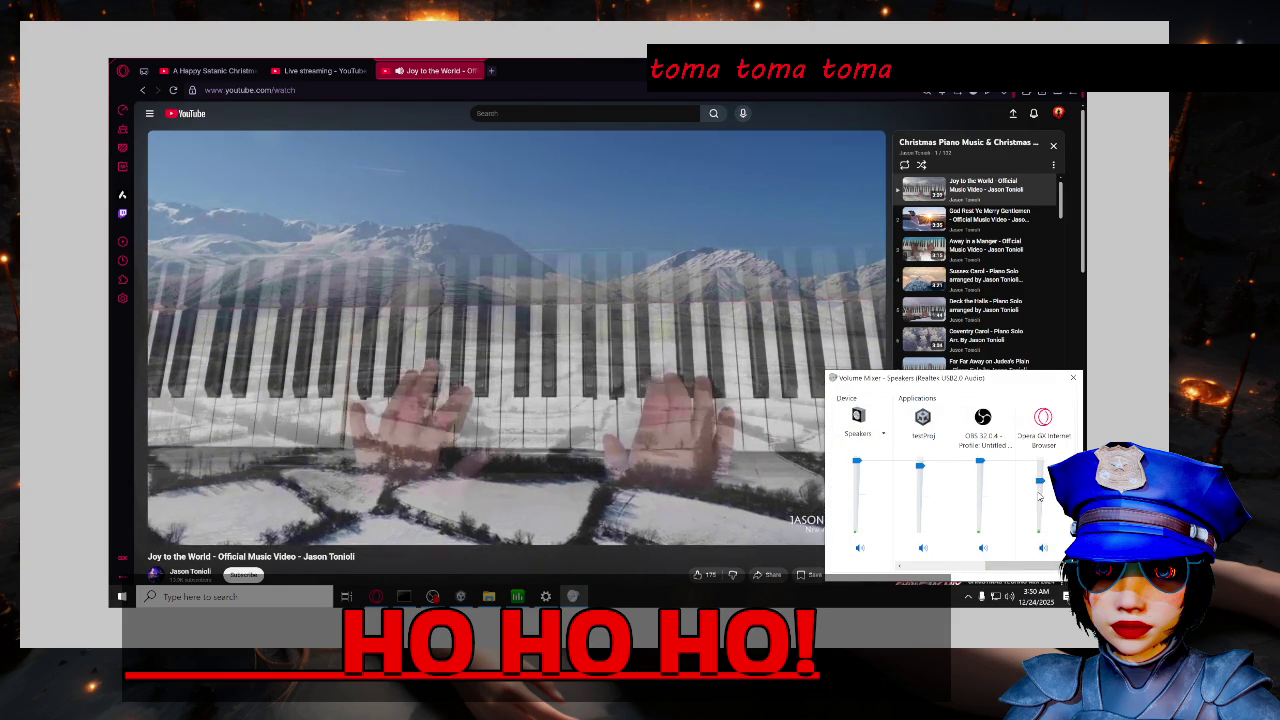
pyautogui.click(1041, 497)
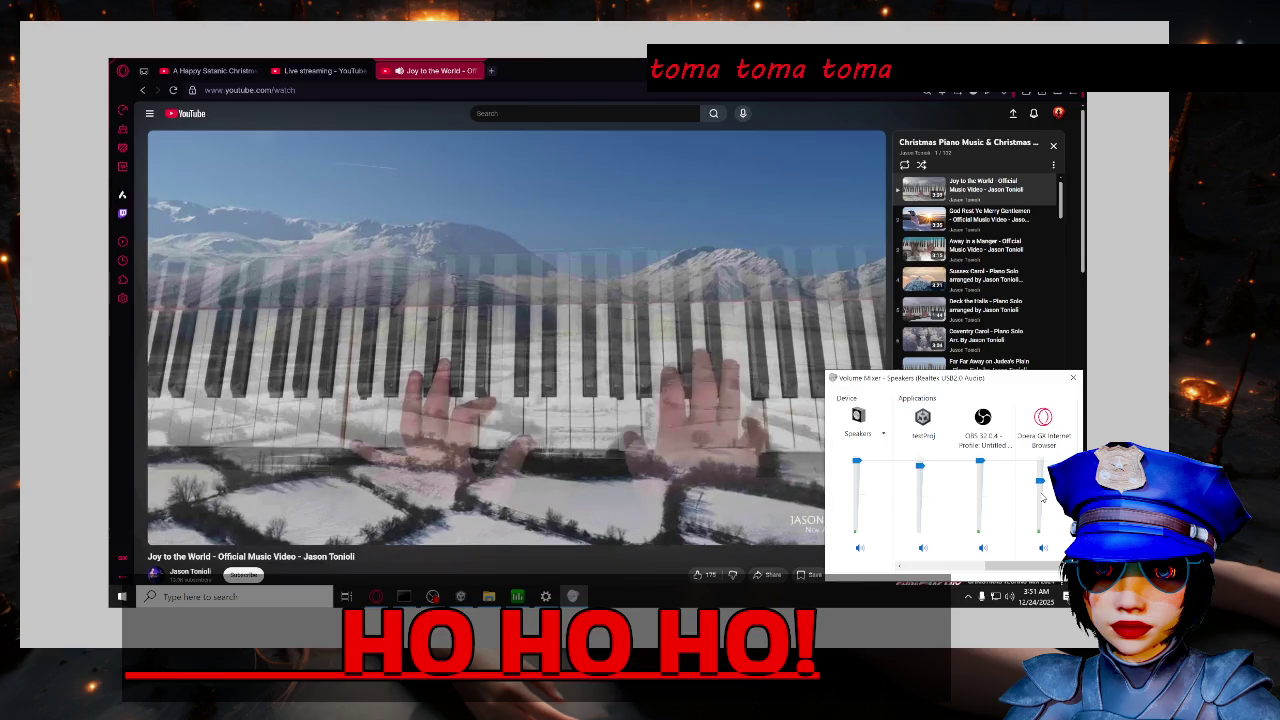
pyautogui.click(1040, 512)
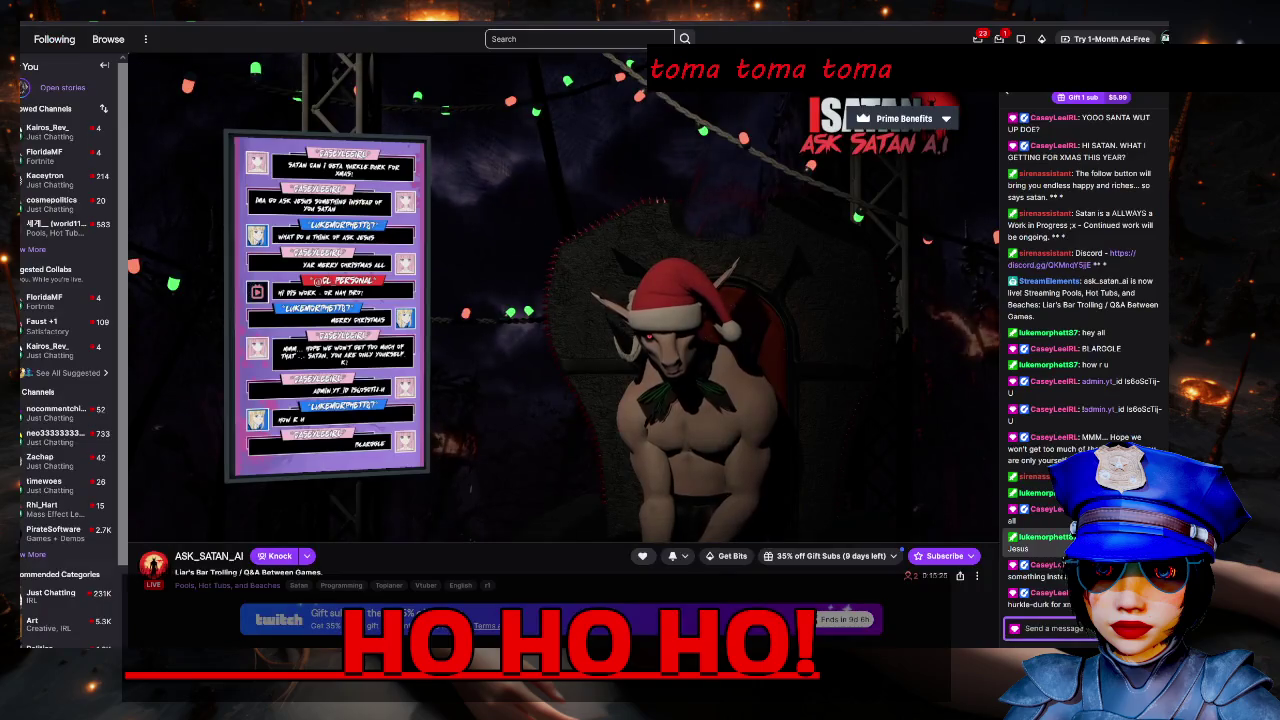
# Send 'bros before hoho' in the Twitch stream chat, fixing the typo first.
pyautogui.write('befo')
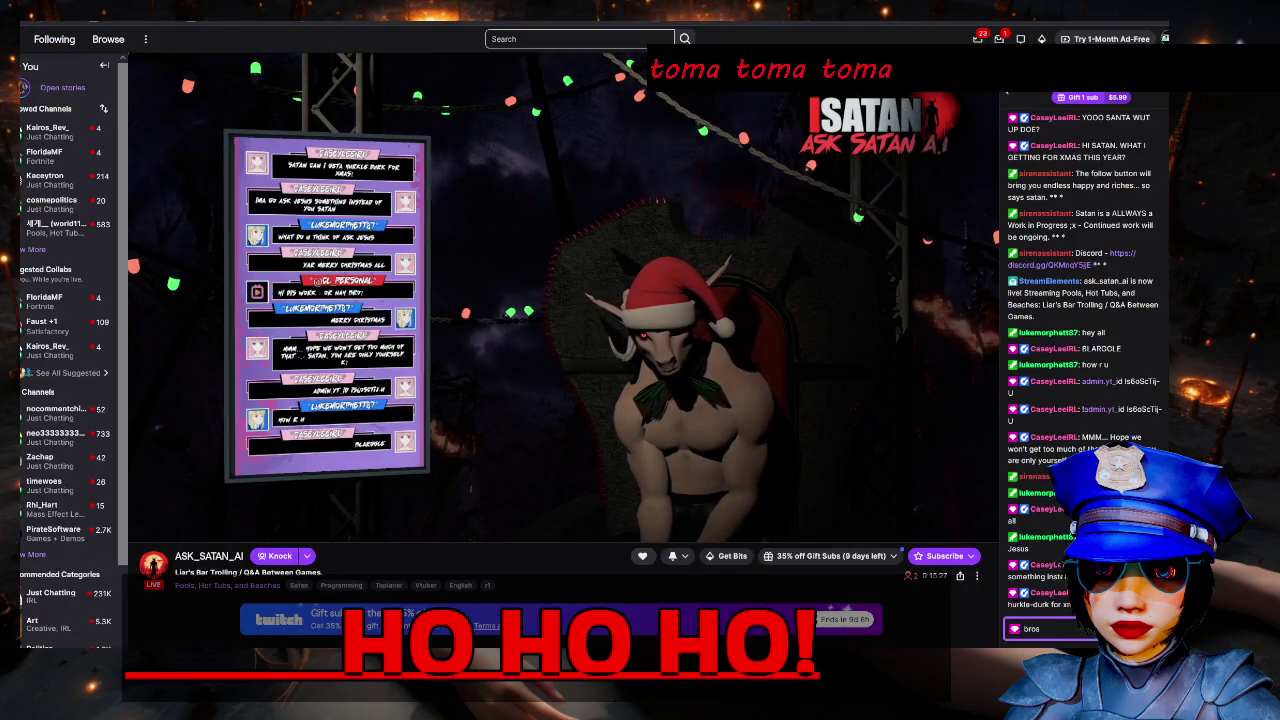
pyautogui.write('re hoe')
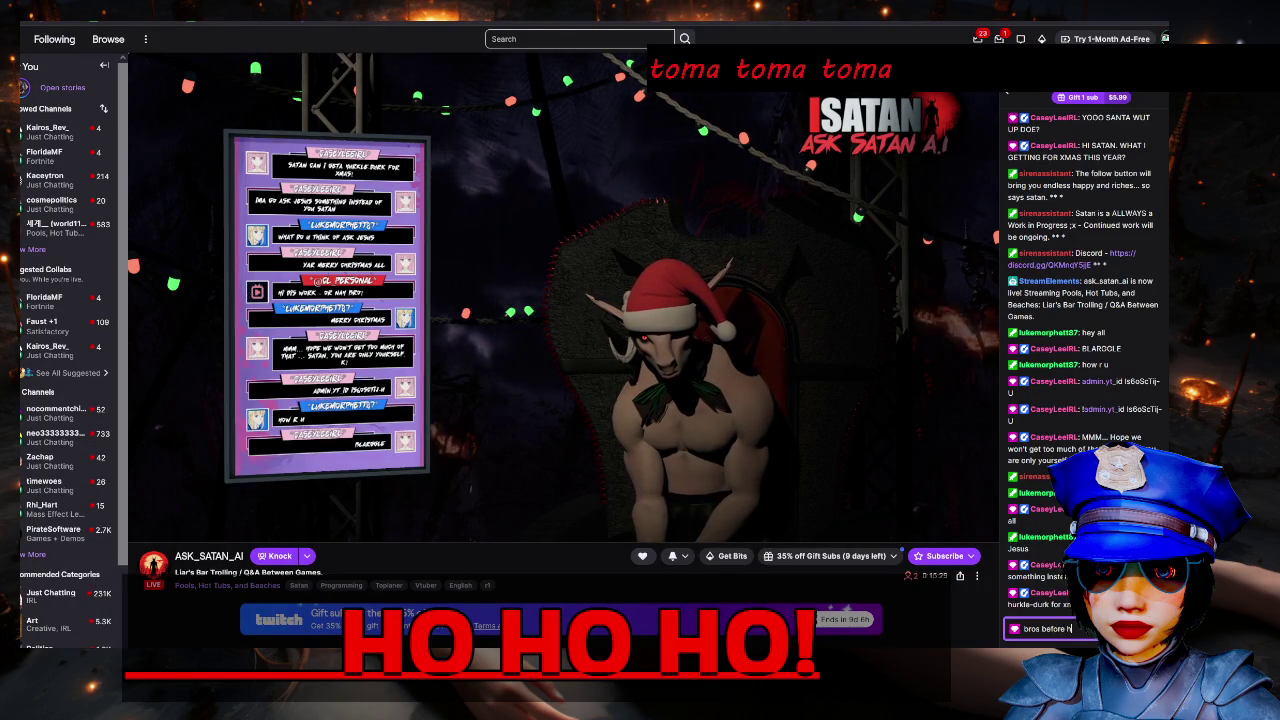
pyautogui.press('BackSpace')
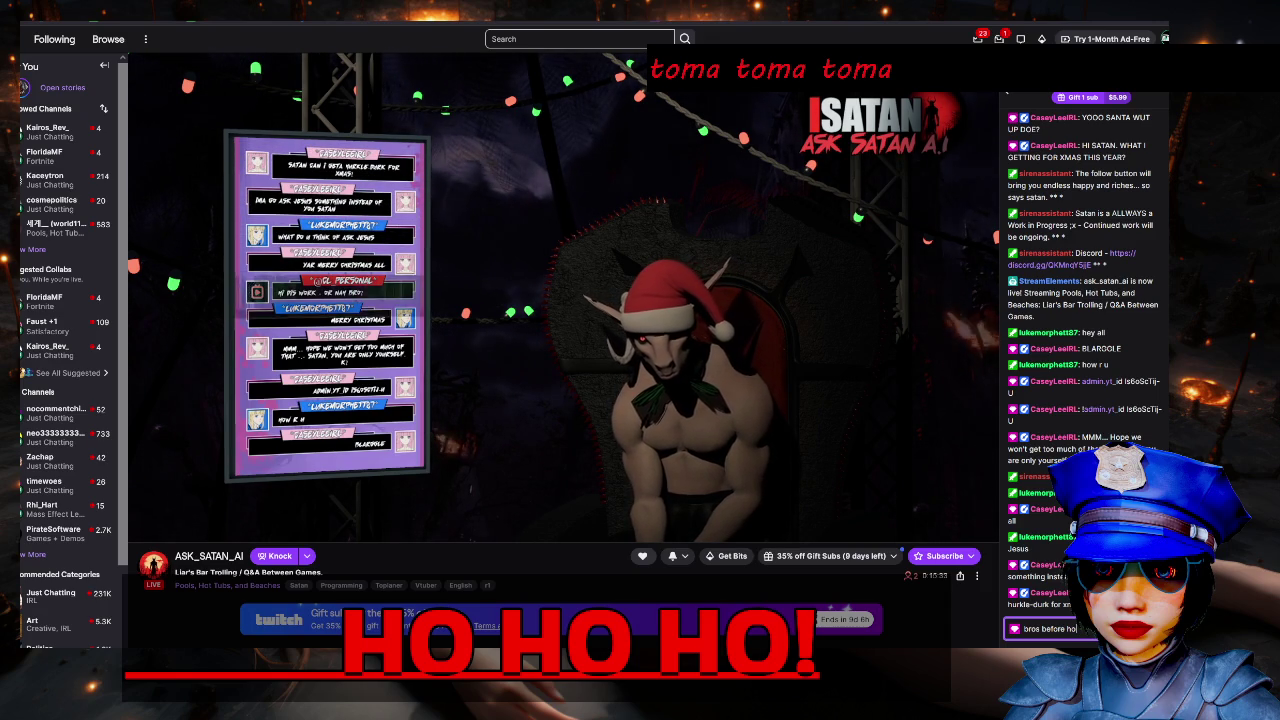
pyautogui.write('ho')
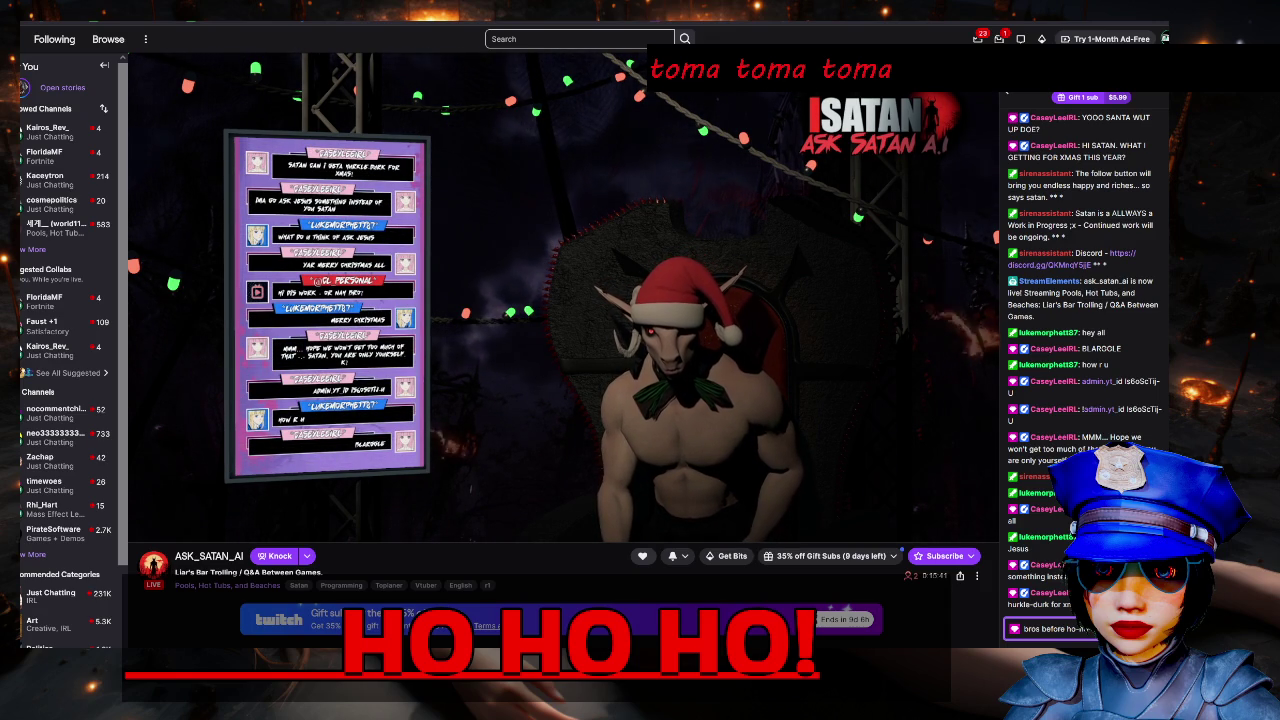
pyautogui.press('Return')
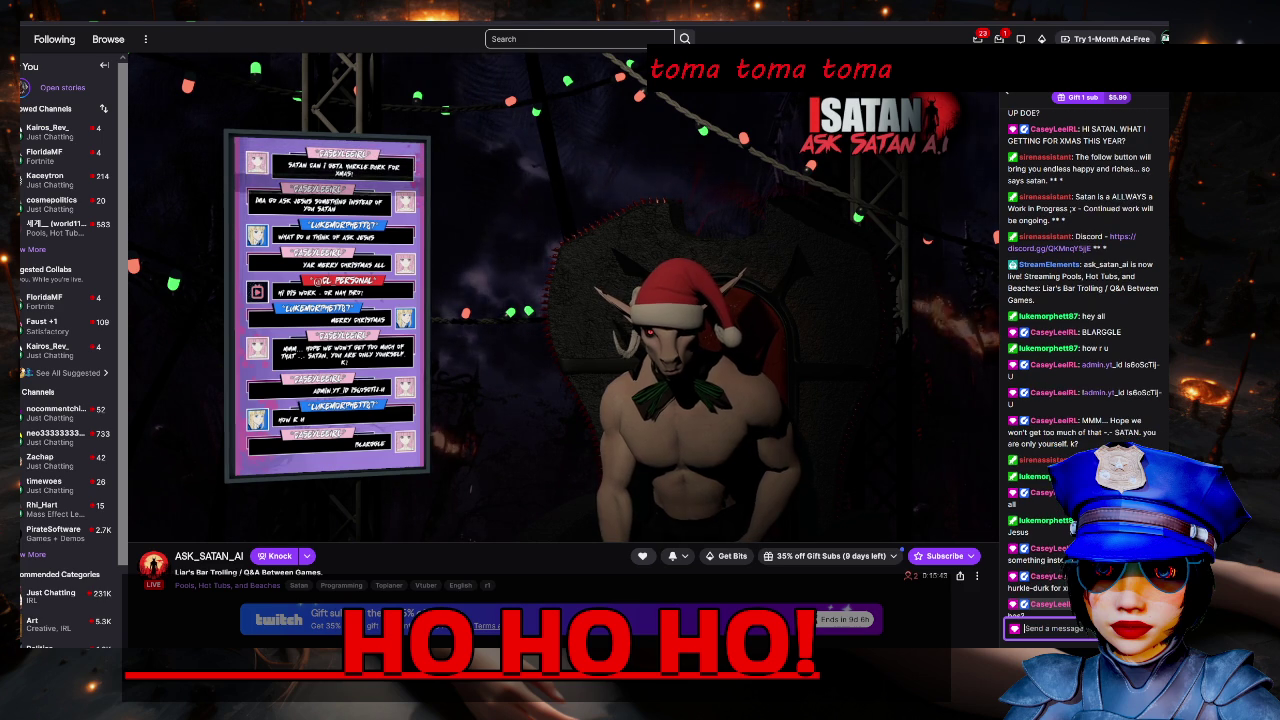
pyautogui.moveTo(172, 523)
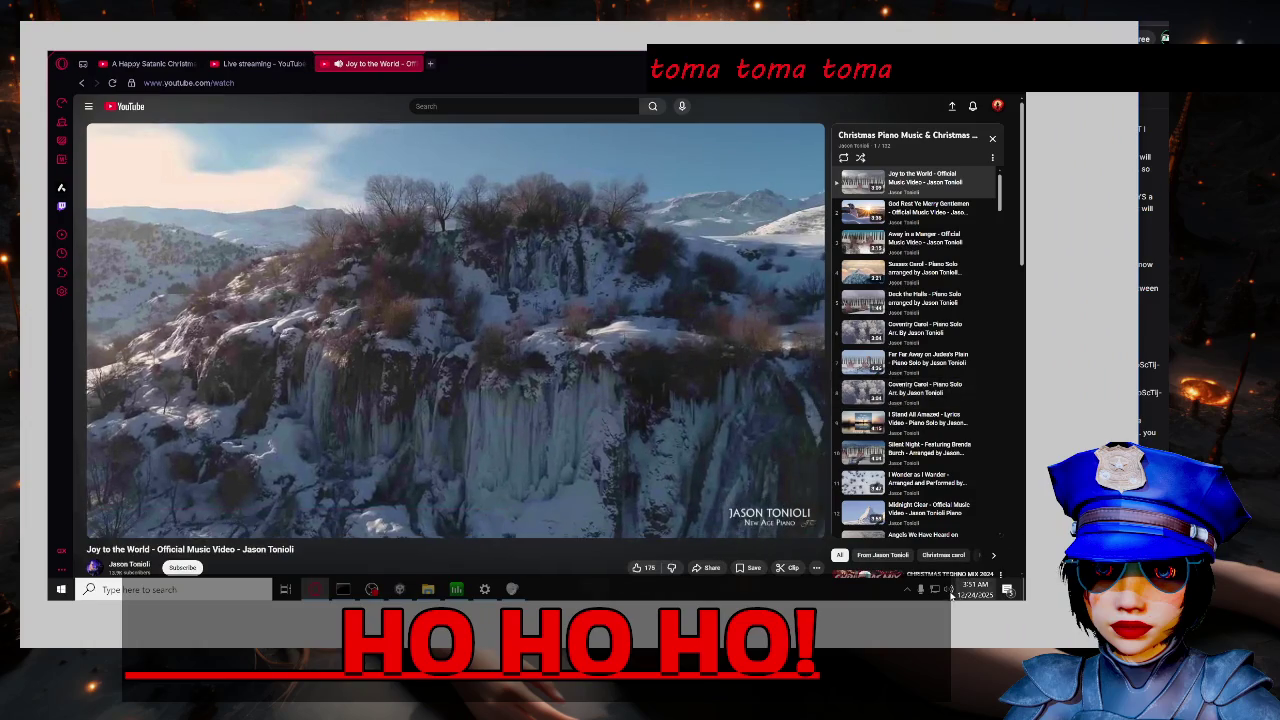
# Turn the Opera GX browser's volume down low in the Windows volume mixer.
pyautogui.rightClick(948, 589)
pyautogui.click(976, 523)
pyautogui.moveTo(978, 520); pyautogui.dragTo(979, 479)
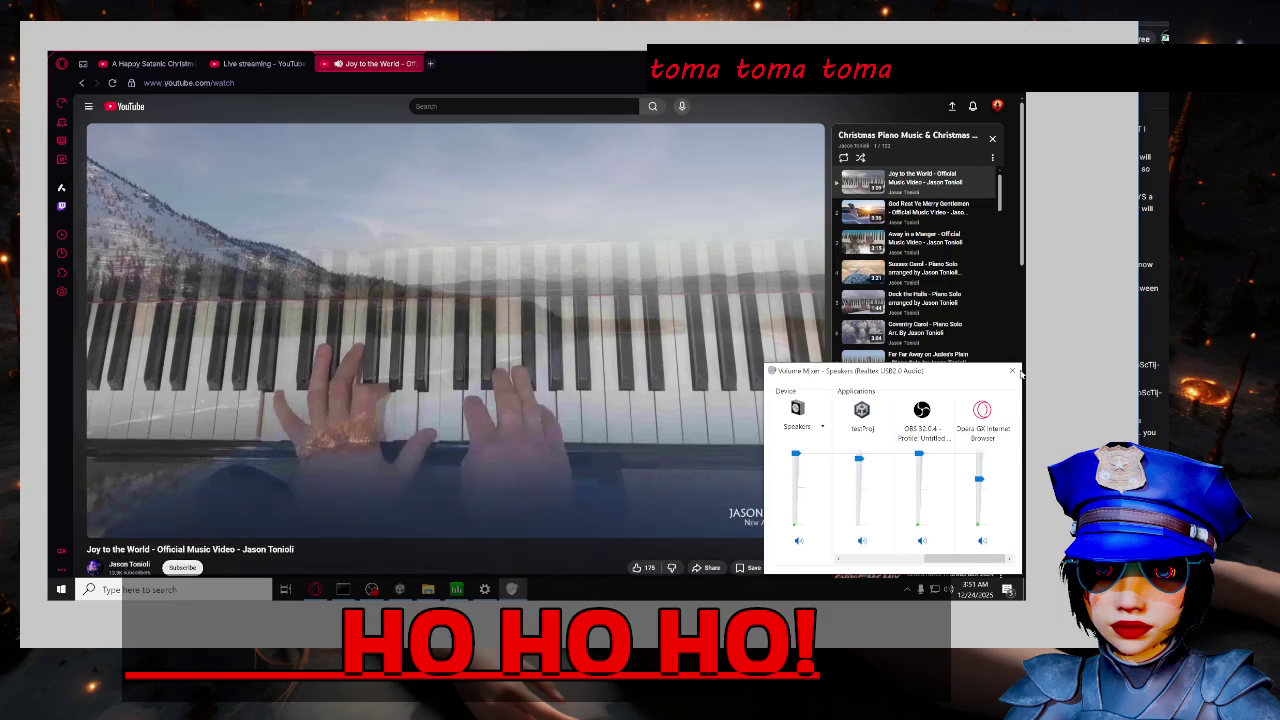
pyautogui.click(972, 370)
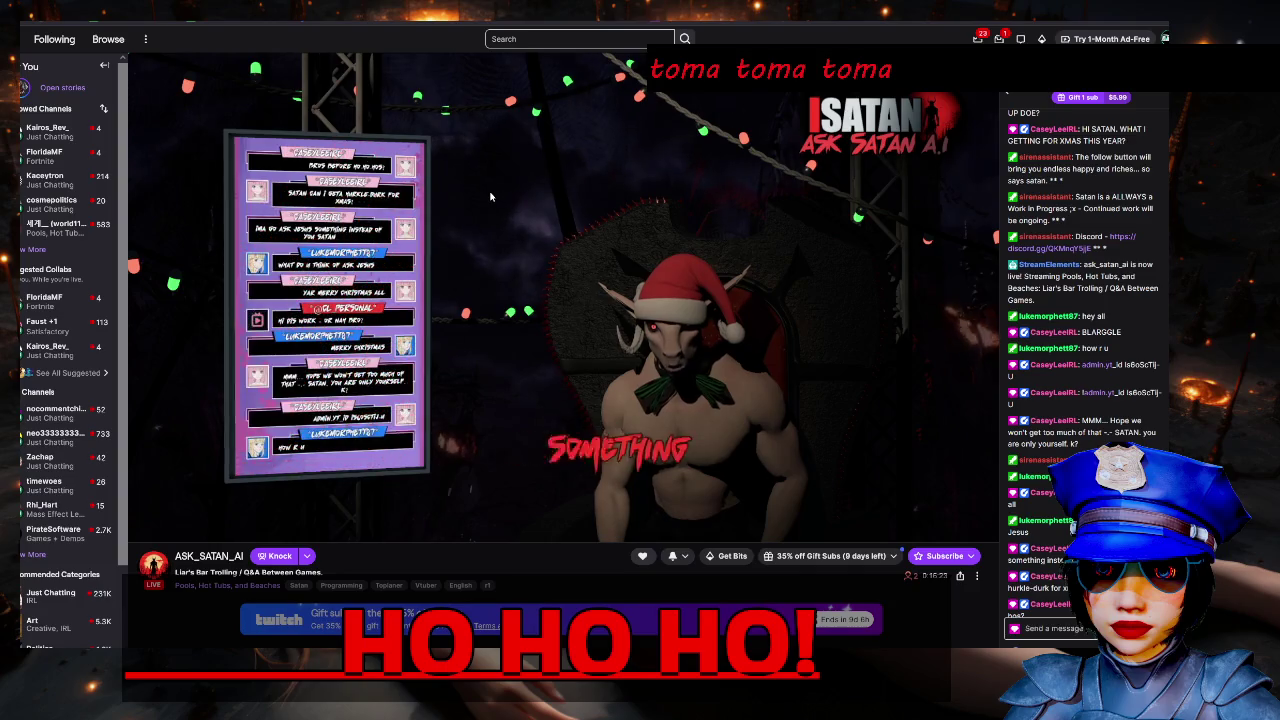
# Bring up ChatAndVoiceCmd.cs in JetBrains Rider, leaving the Twitch stream.
pyautogui.moveTo(517, 193)
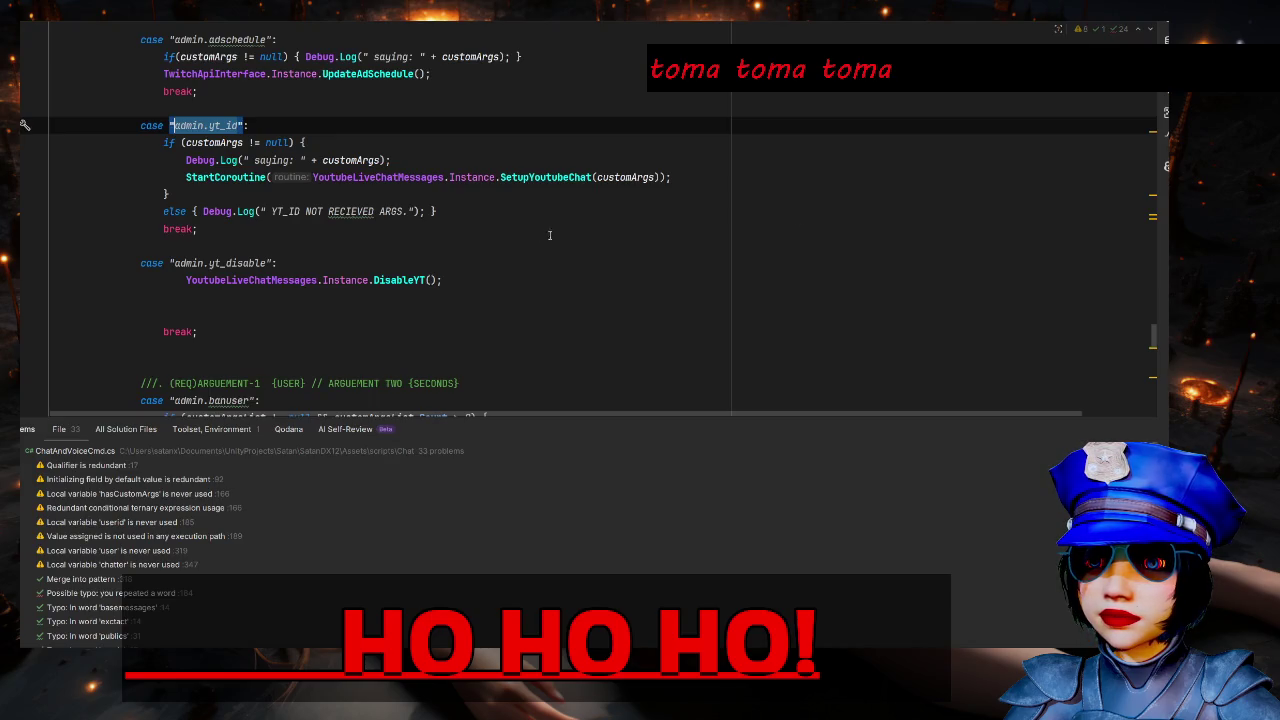
# Navigate back to AlignmentSession.cs and collapse the AppendOriginalText method body.
pyautogui.click(600, 280)
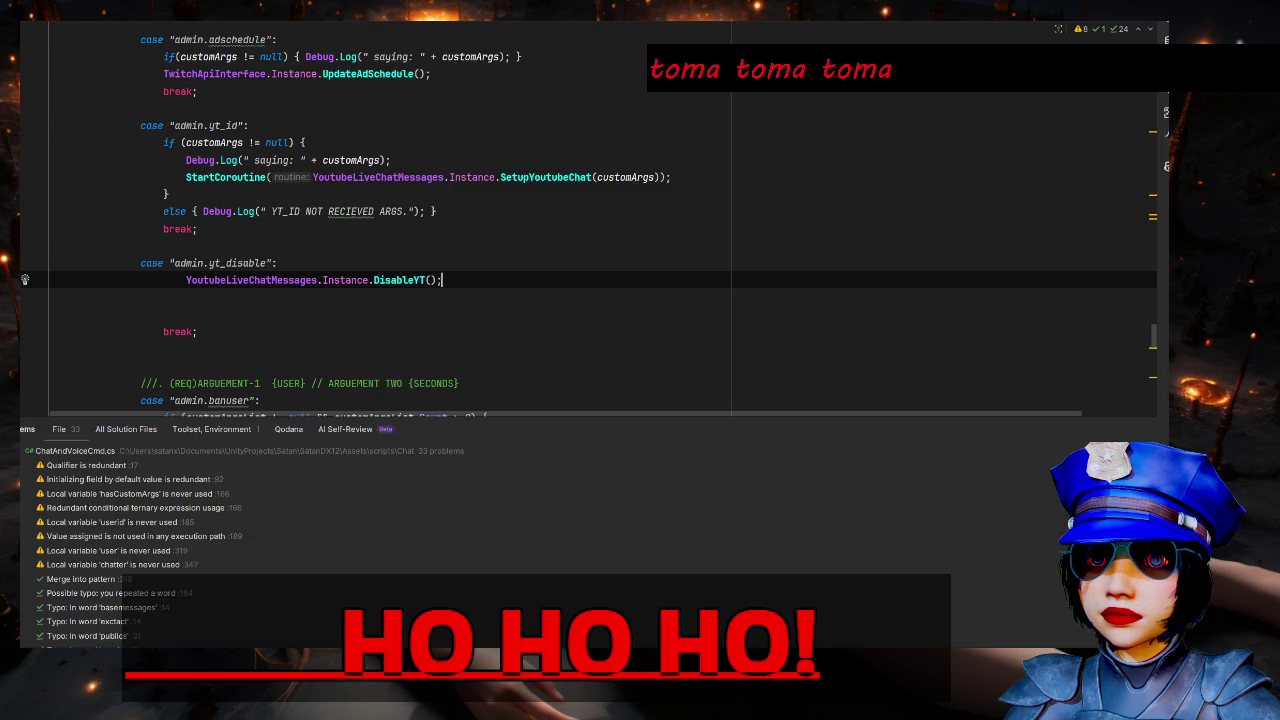
pyautogui.hotkey('ctrl', 'alt', 'Left')
pyautogui.hotkey('ctrl', 'alt', 'Left')
pyautogui.hotkey('ctrl', 'alt', 'Left')
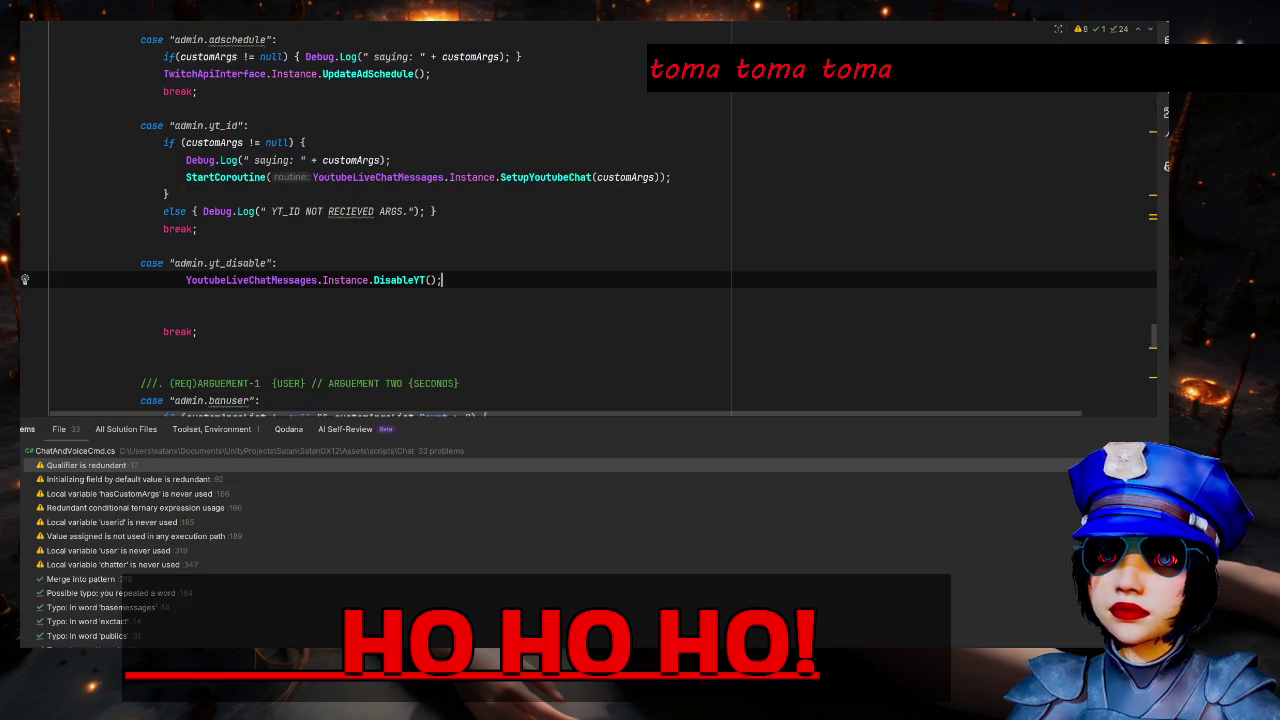
pyautogui.hotkey('ctrl', 'alt', 'Left')
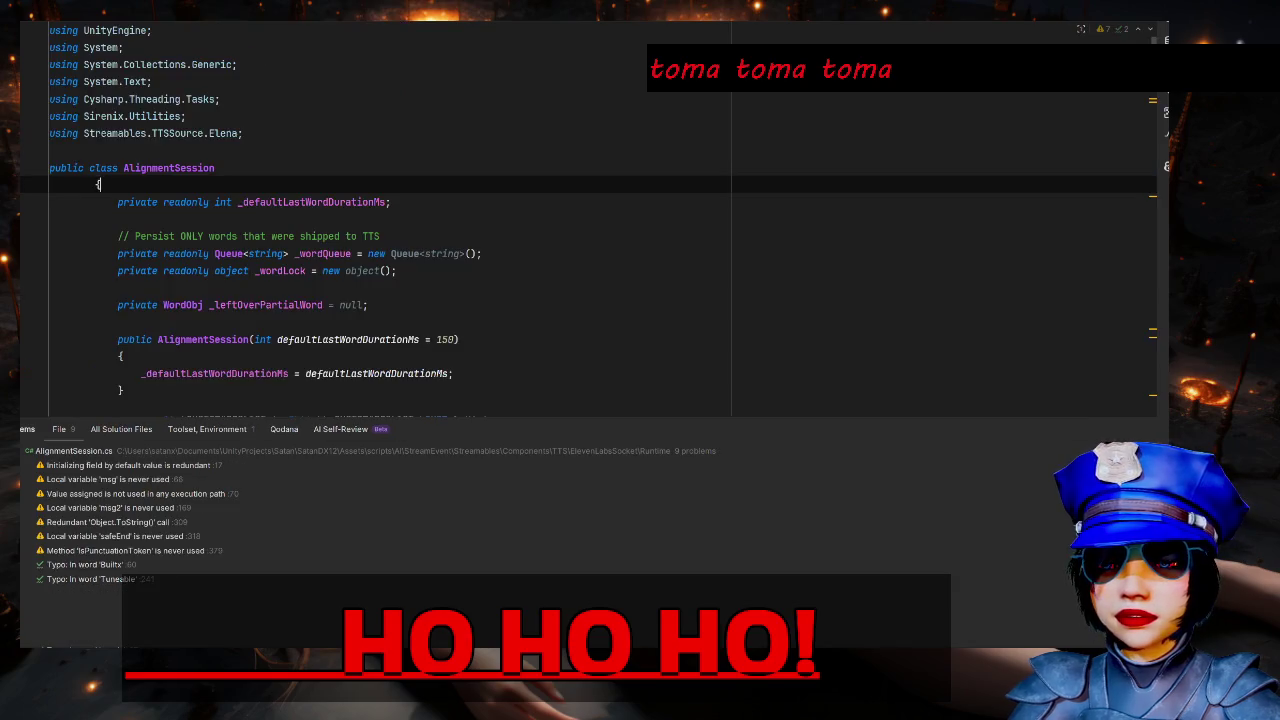
pyautogui.hotkey('ctrl', 'alt', 'Left')
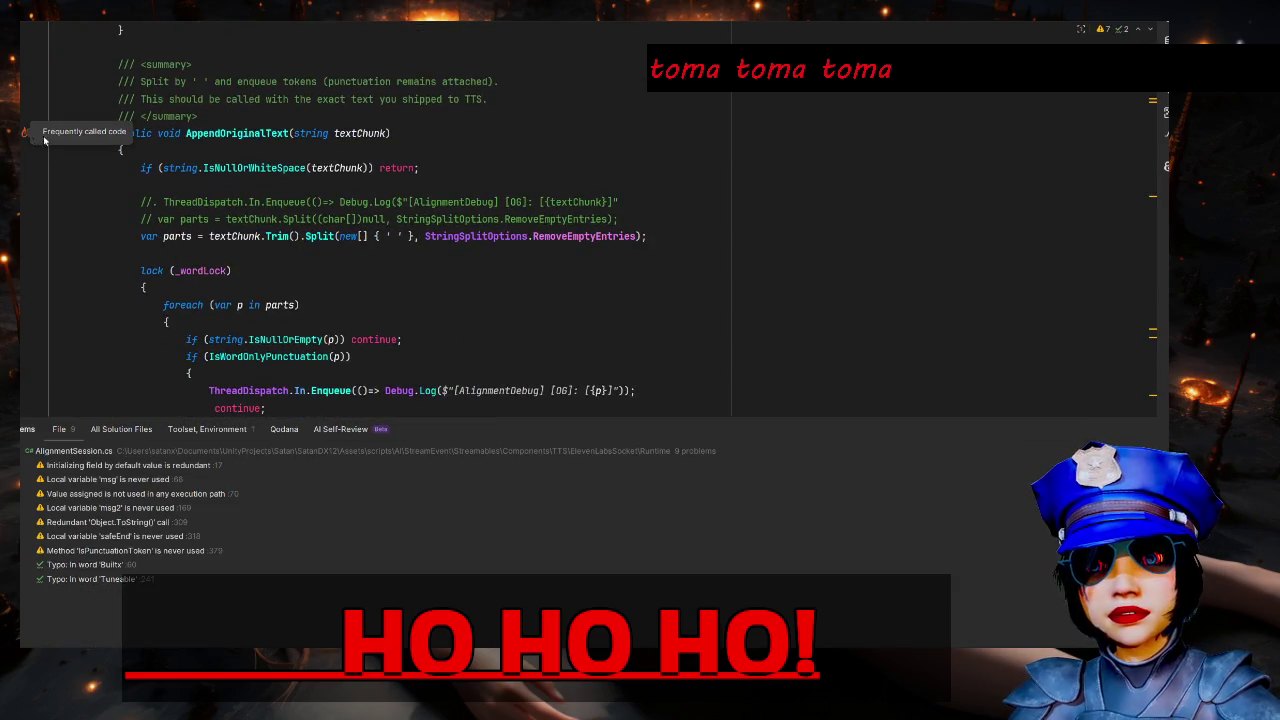
pyautogui.click(466, 131)
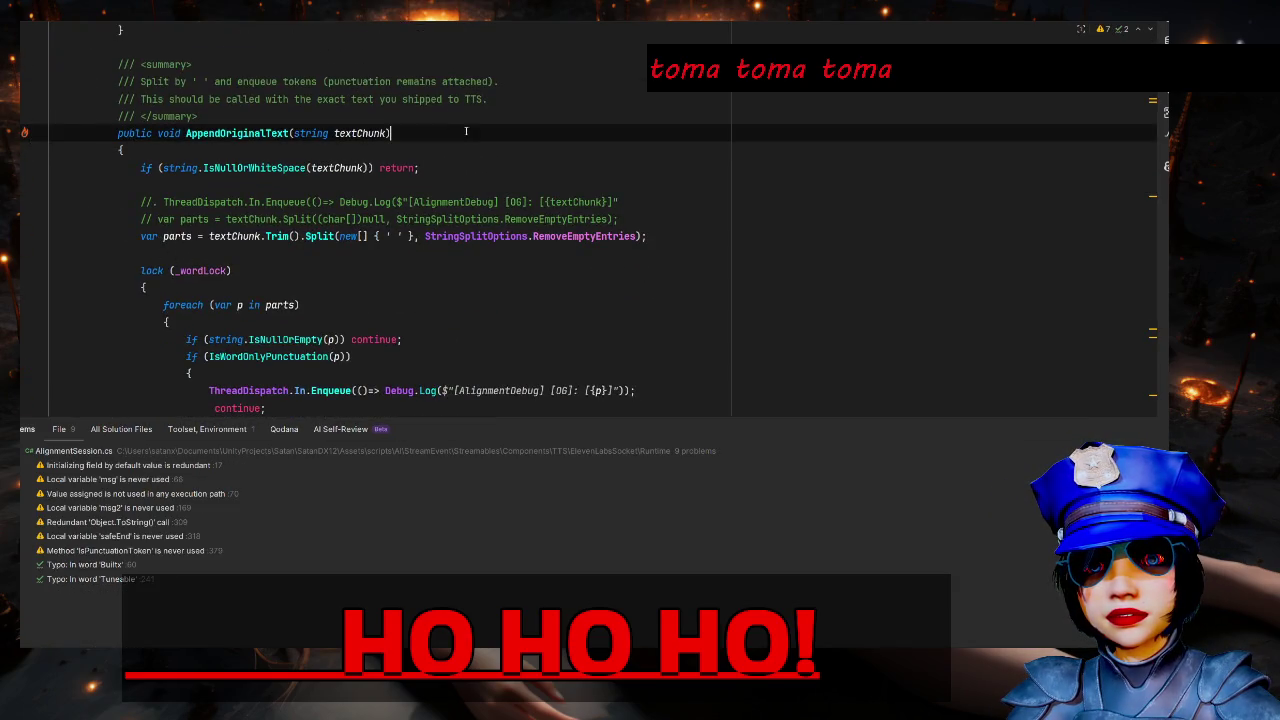
pyautogui.click(37, 134)
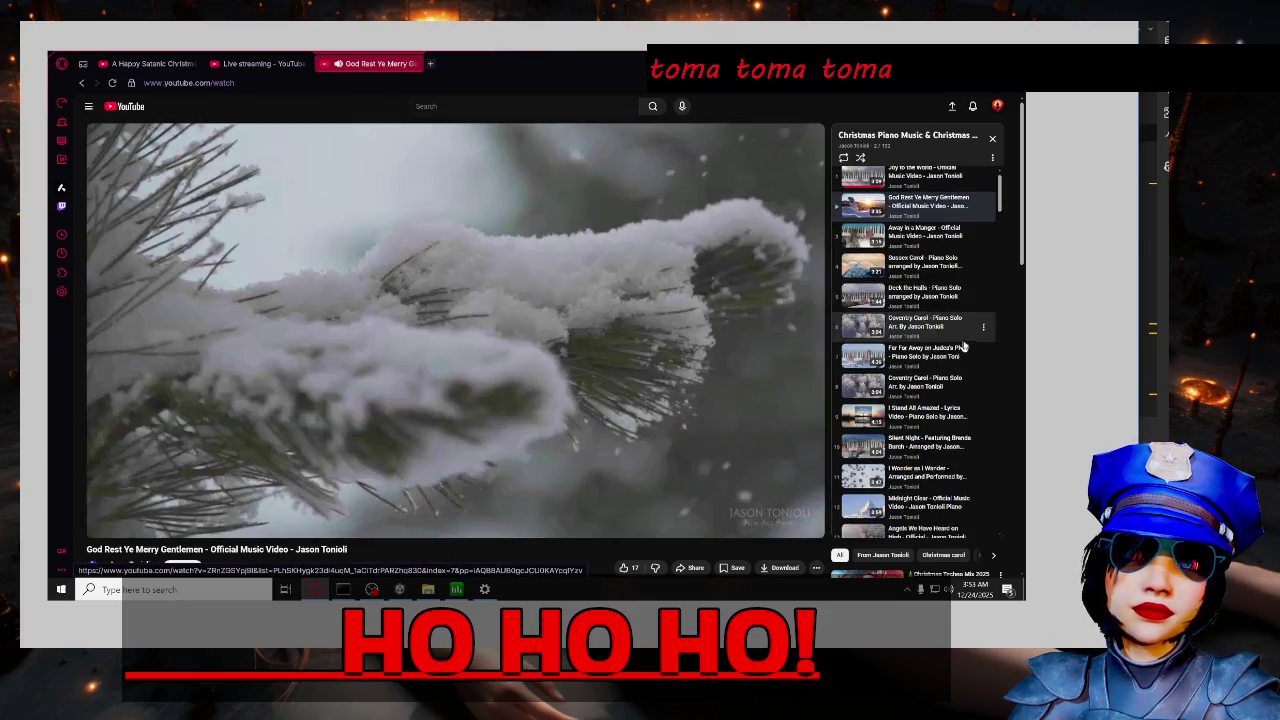
# Bring up the Chrome window with Google results for 'youtube ISATAN'.
pyautogui.scroll(-5, 963, 345)
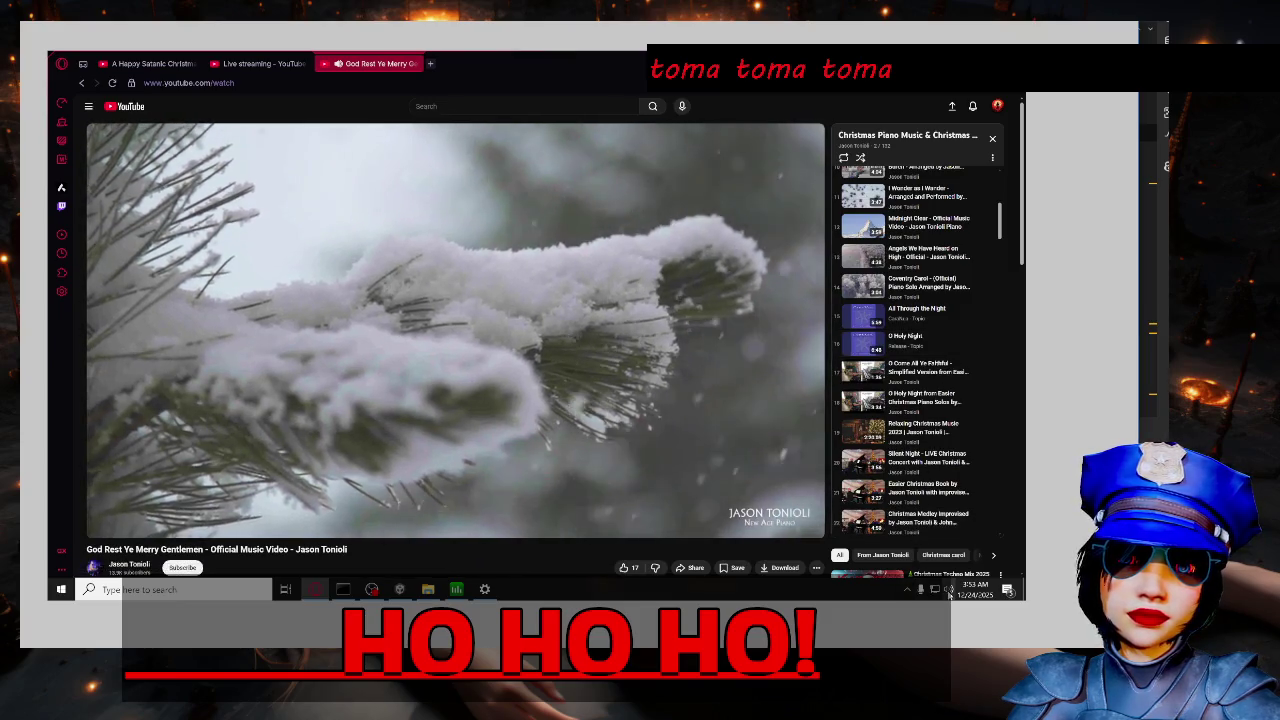
pyautogui.rightClick(948, 591)
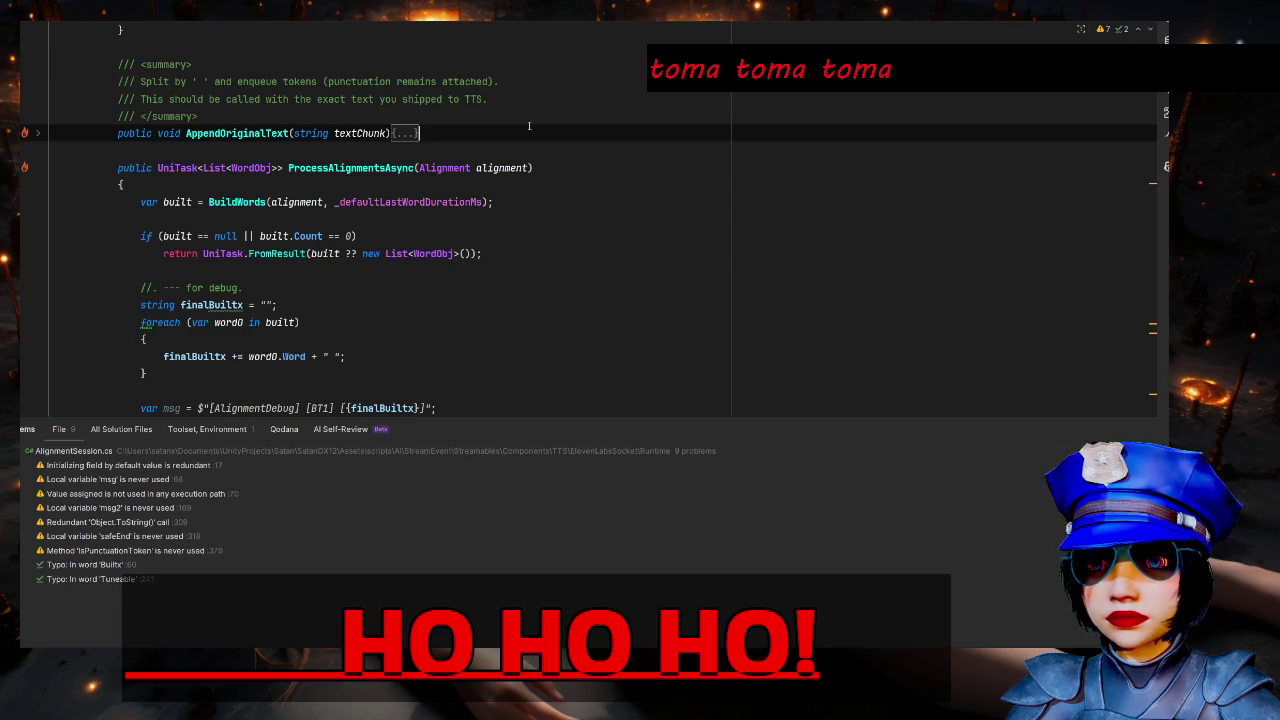
pyautogui.hotkey('alt', 'Tab')
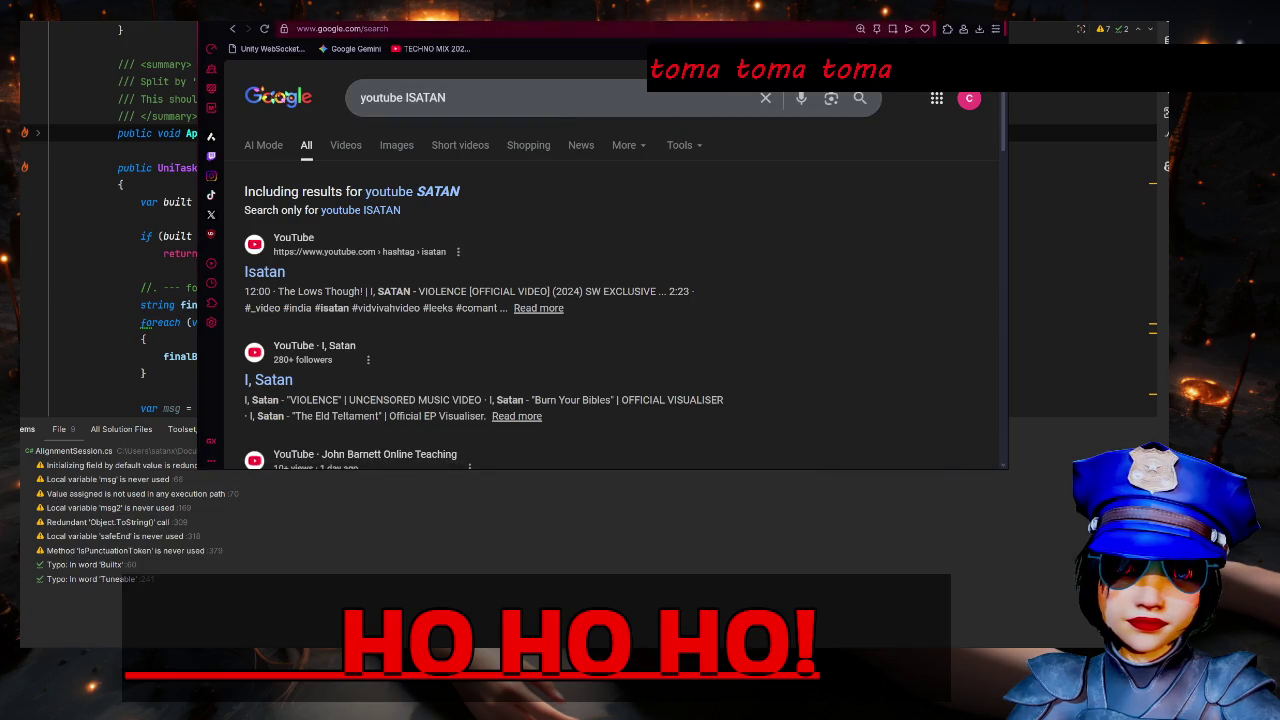
# Go from the Isatan result to the Ask Satan AI channel, open its live stream and mute it.
pyautogui.click(274, 278)
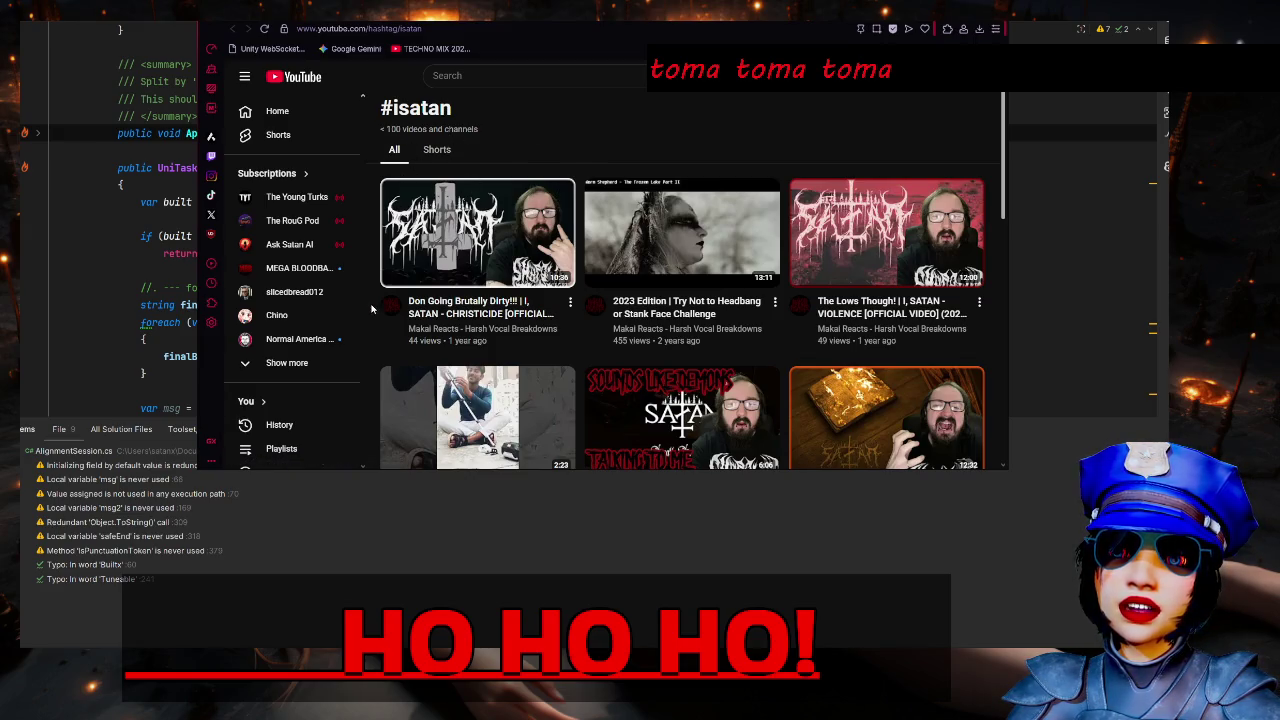
pyautogui.scroll(-2, 372, 341)
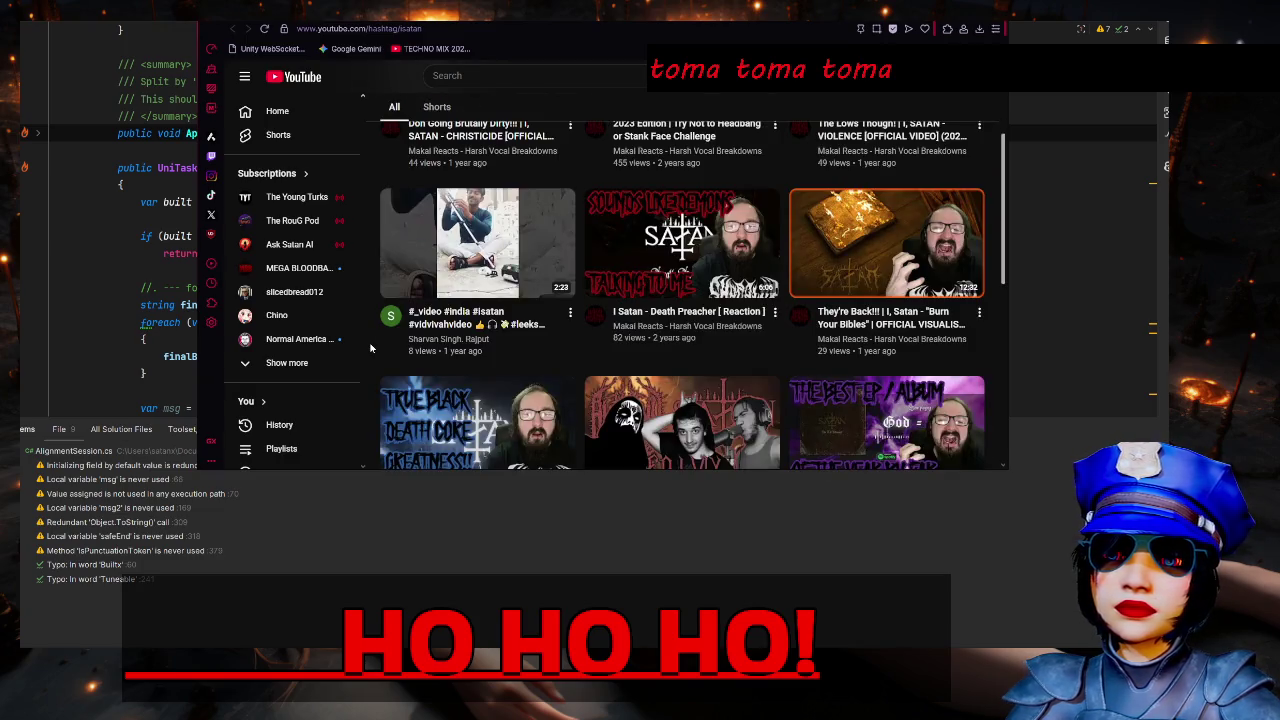
pyautogui.scroll(-5, 370, 347)
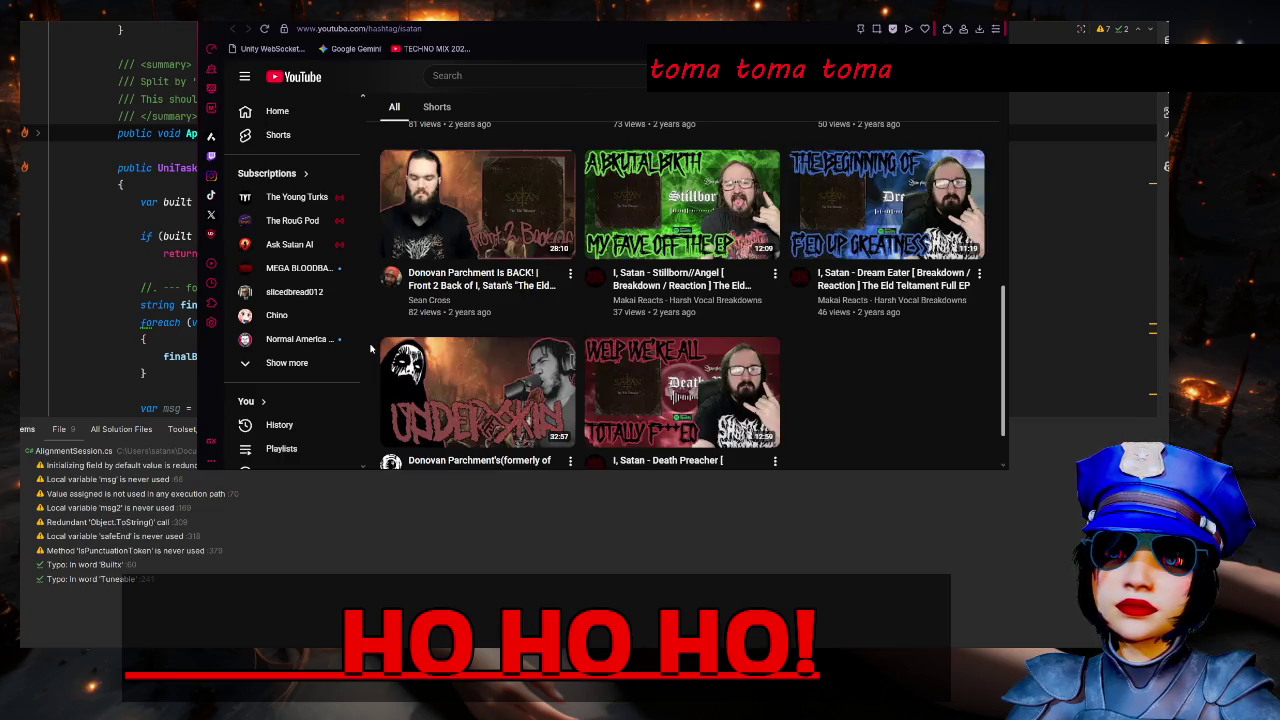
pyautogui.scroll(-1, 370, 347)
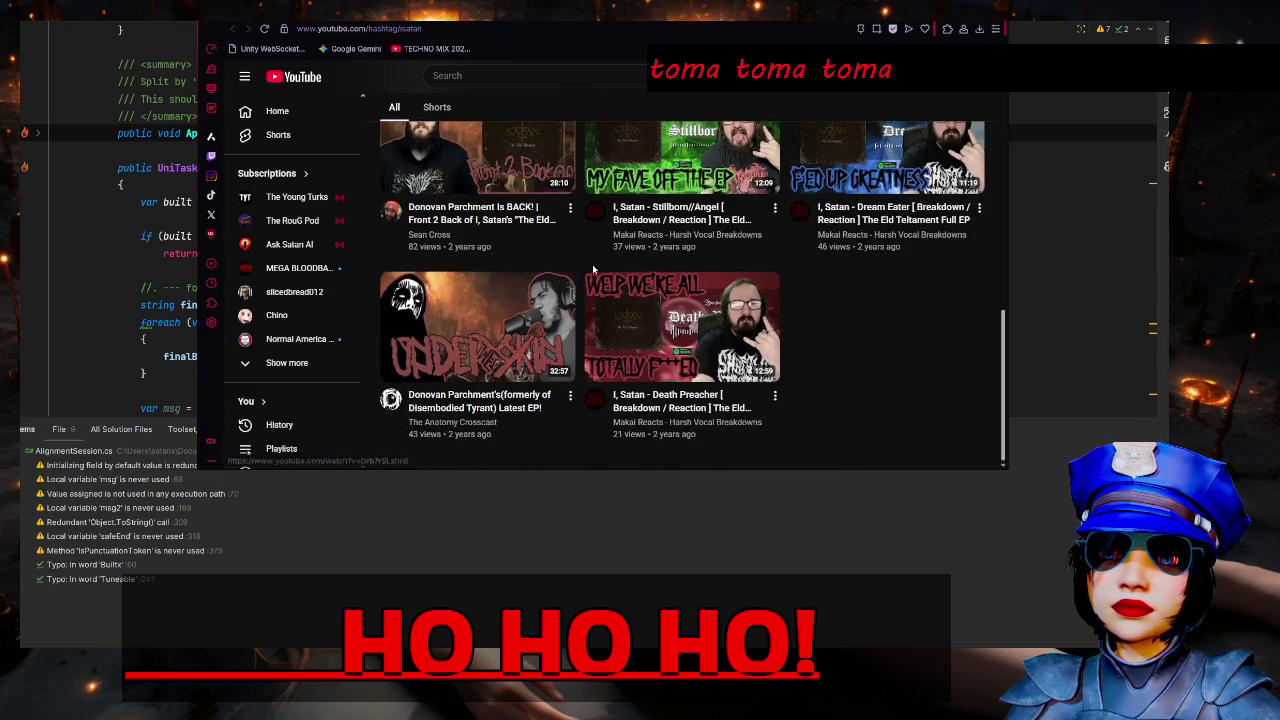
pyautogui.scroll(10, 593, 268)
pyautogui.click(290, 244)
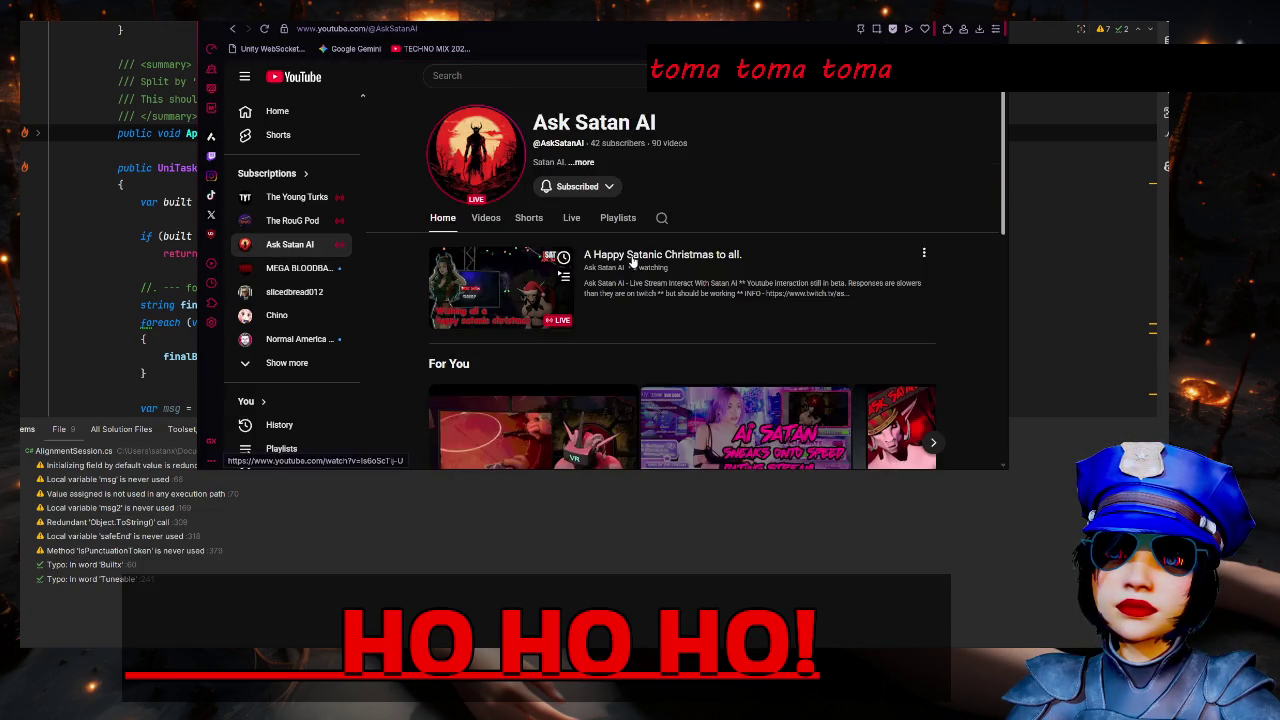
pyautogui.click(600, 257)
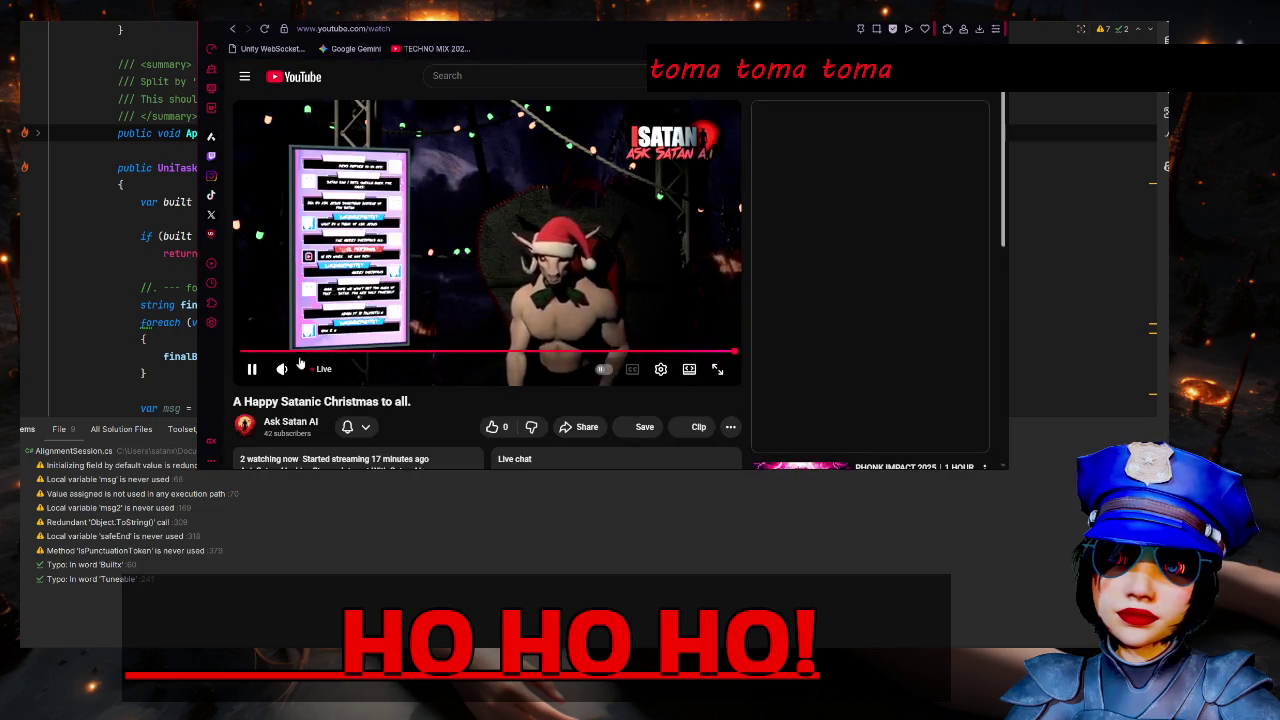
pyautogui.click(283, 369)
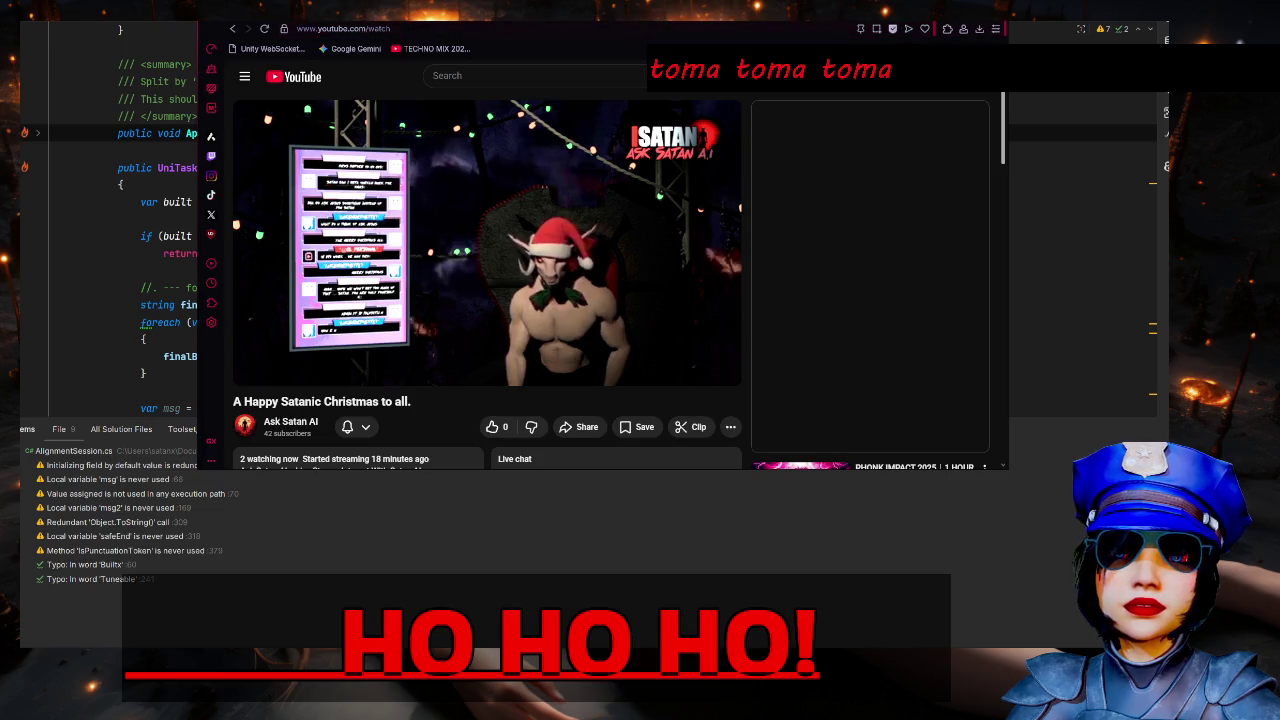
# Reopen 'A Happy Satanic Christmas to all.' from the channel page and make it fullscreen.
pyautogui.scroll(-2, 348, 320)
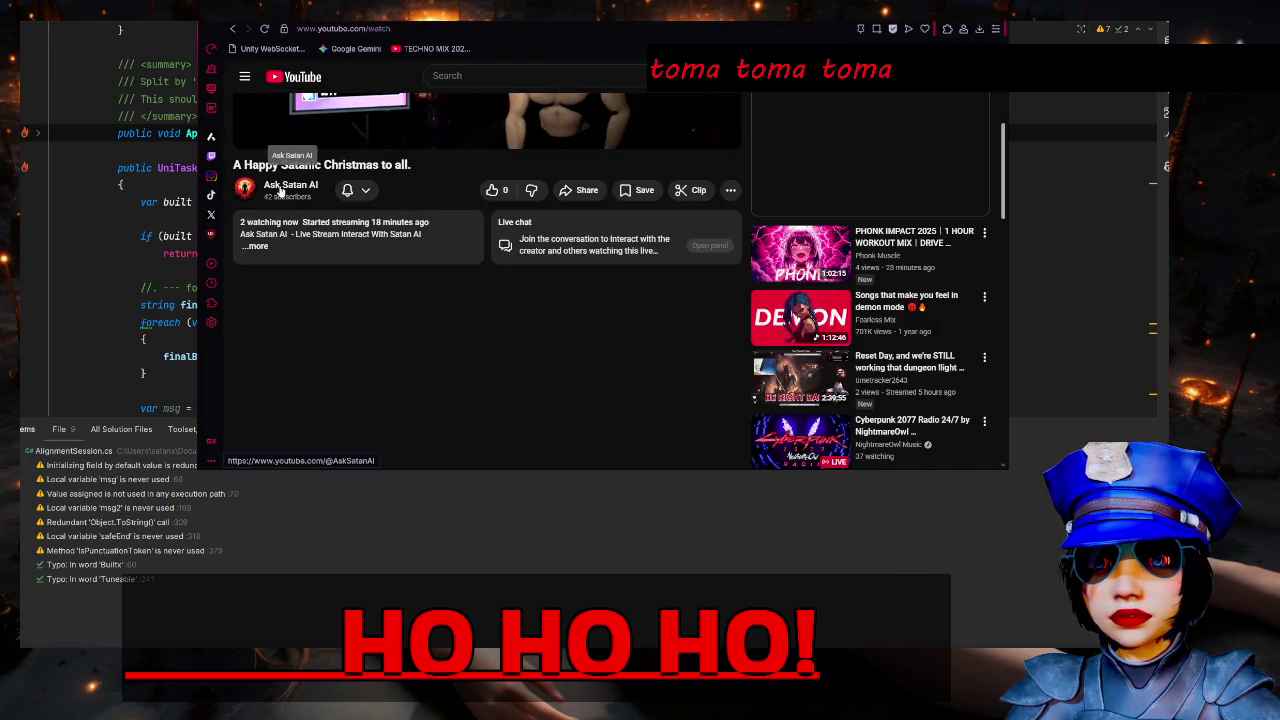
pyautogui.click(282, 188)
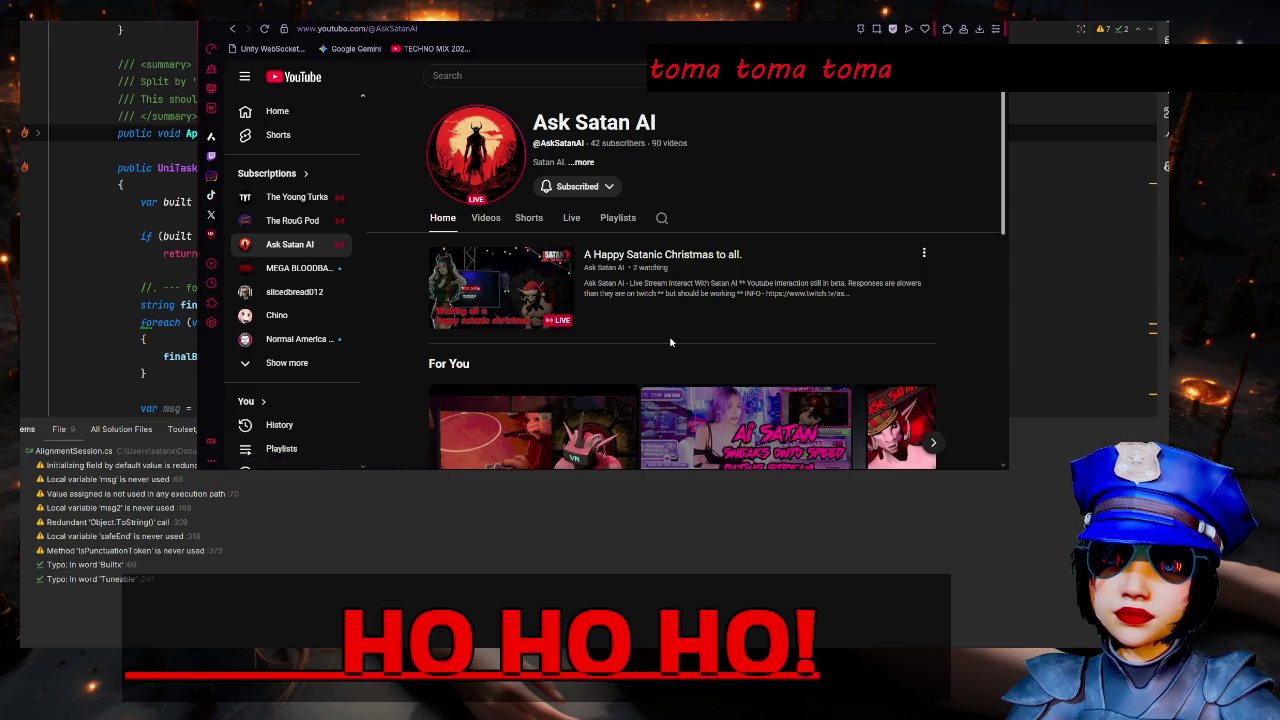
pyautogui.click(660, 258)
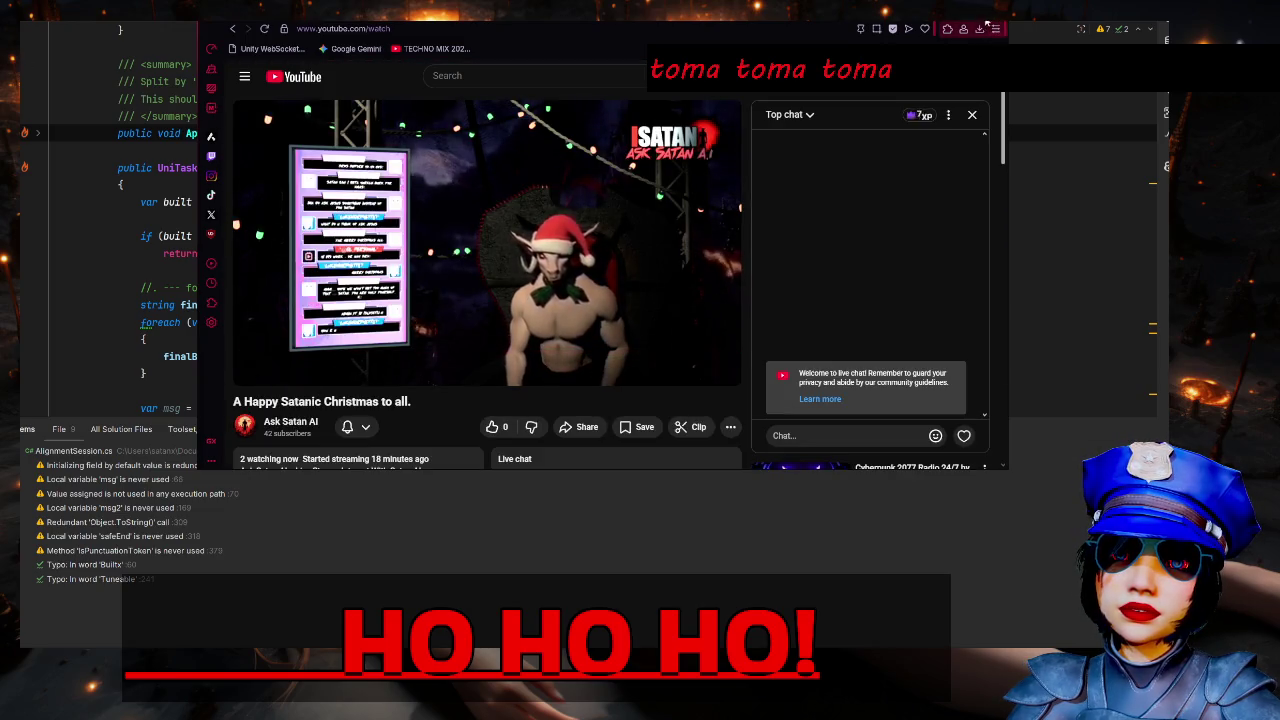
pyautogui.press('F11')
pyautogui.click(1011, 559)
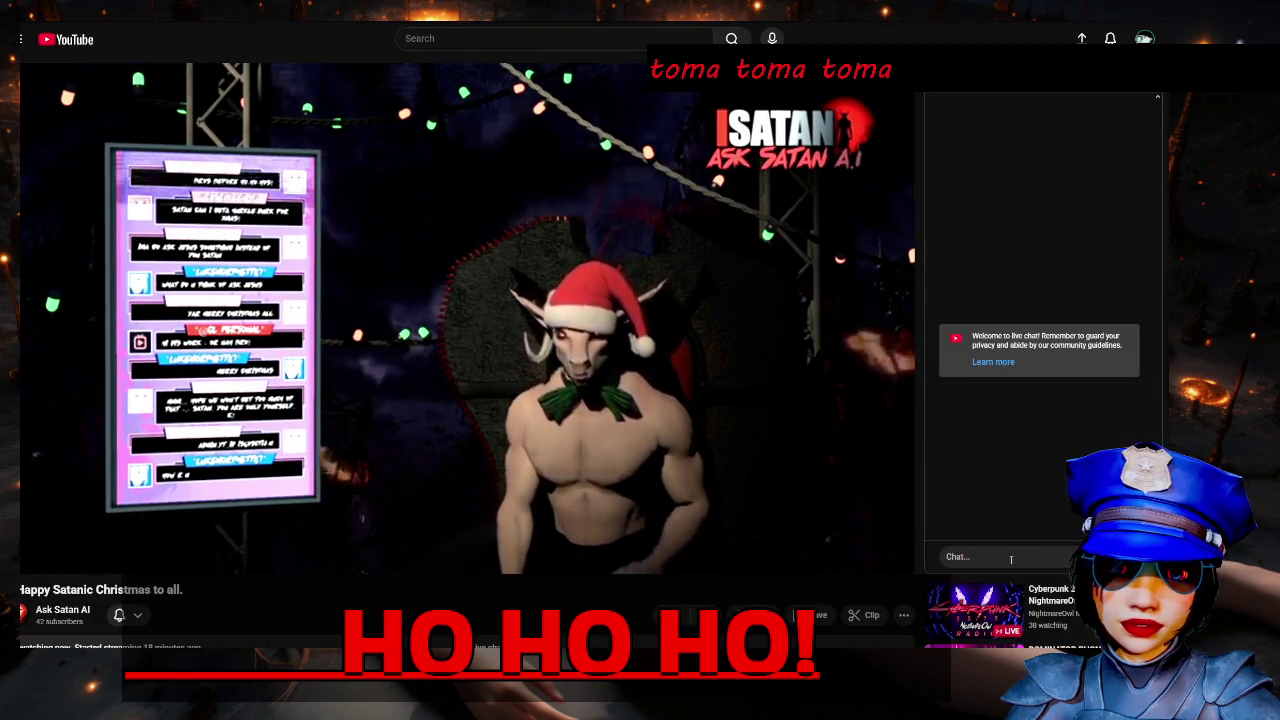
# Send a live-chat message asking Satan for a special poem for YouTube viewers this year.
pyautogui.write('W in the')
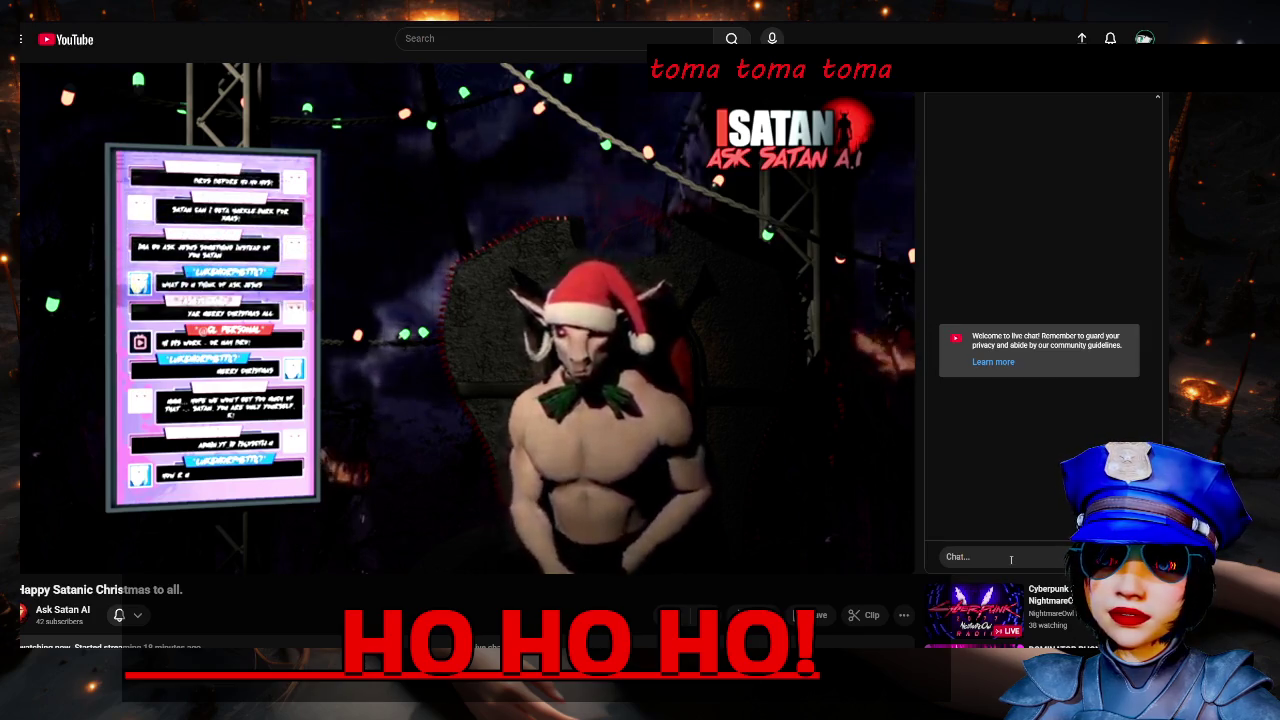
pyautogui.write(' chat')
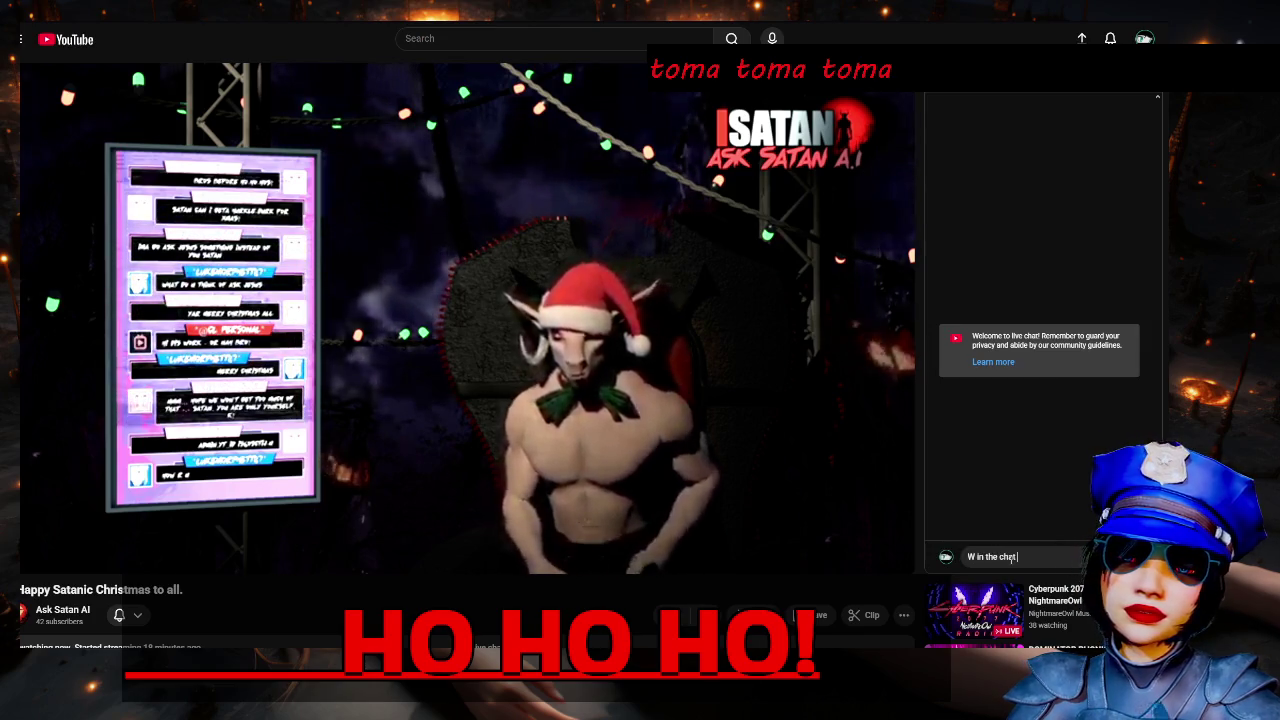
pyautogui.press('BackSpace')
pyautogui.press('BackSpace')
pyautogui.press('BackSpace')
pyautogui.press('BackSpace')
pyautogui.press('BackSpace')
pyautogui.press('BackSpace')
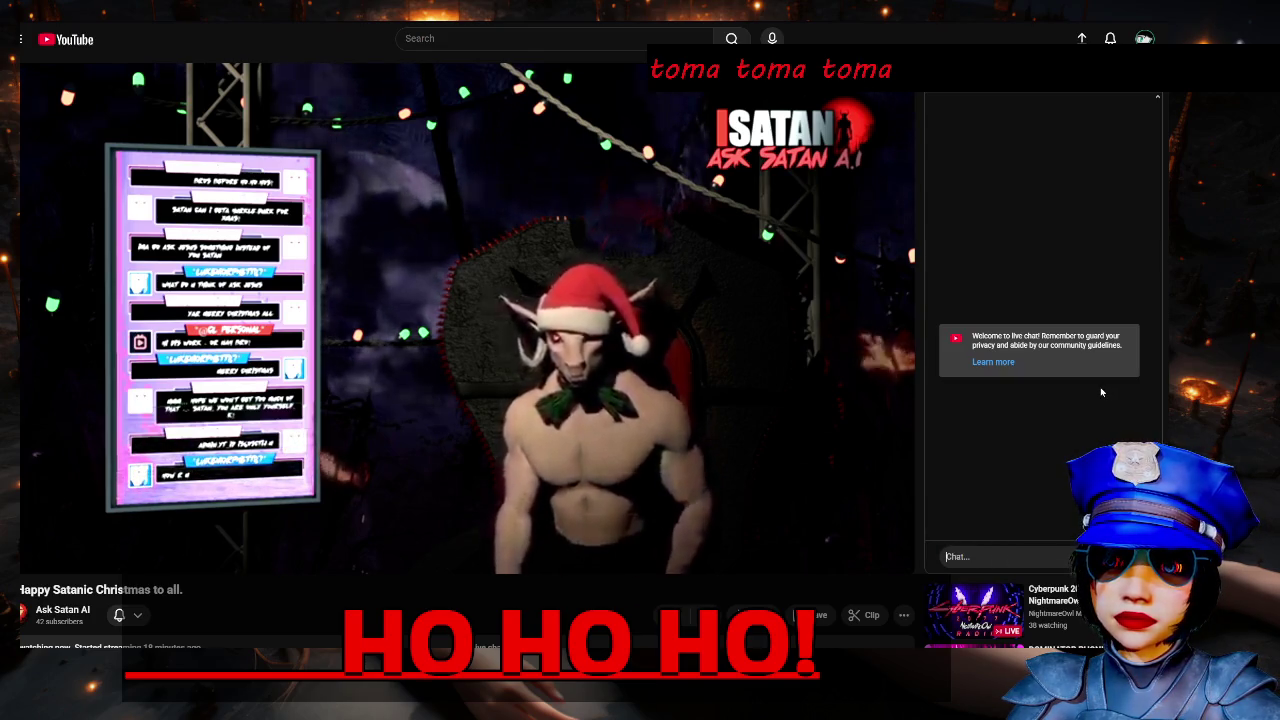
pyautogui.write('RKIN')
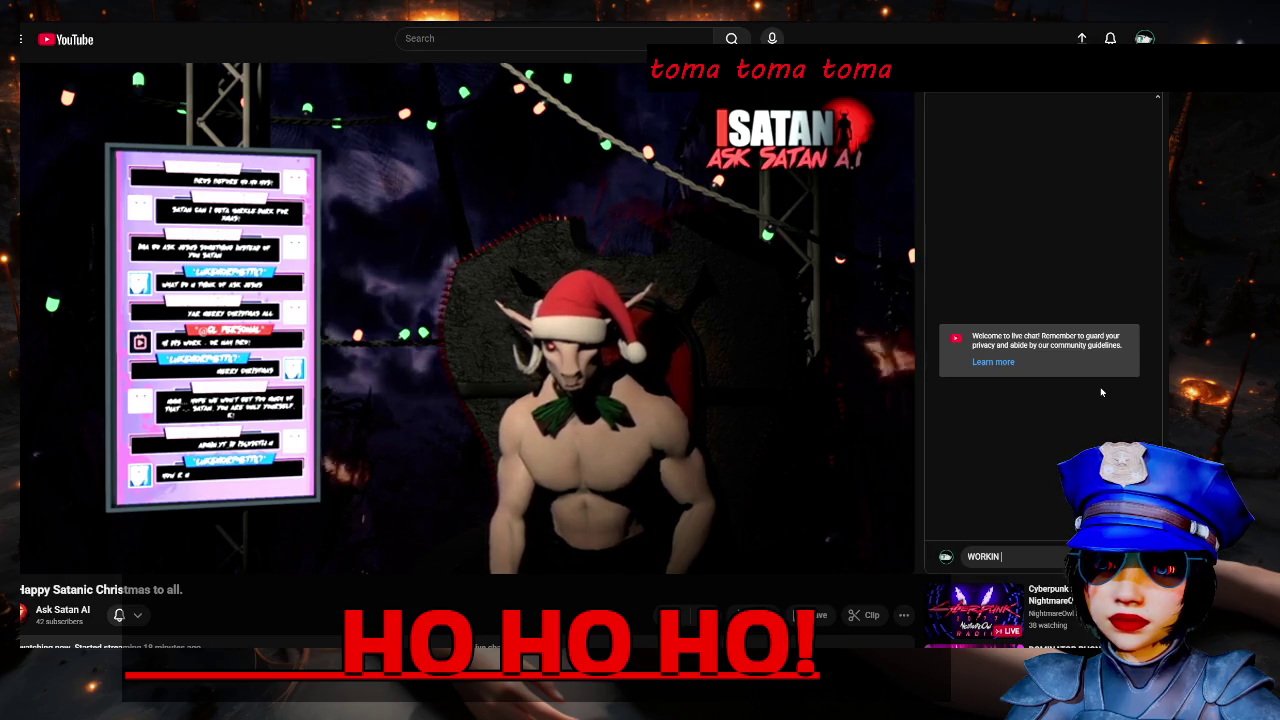
pyautogui.press('BackSpace')
pyautogui.press('BackSpace')
pyautogui.press('BackSpace')
pyautogui.write('YT chat is')
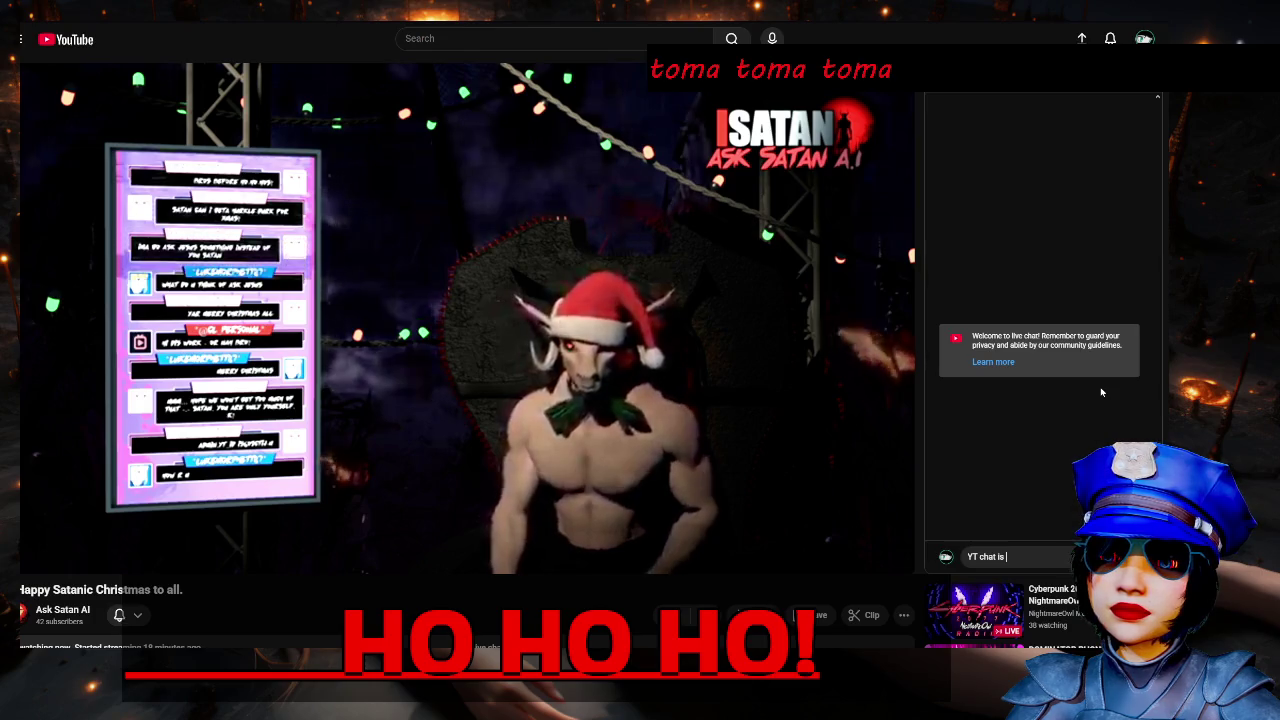
pyautogui.press('BackSpace')
pyautogui.press('BackSpace')
pyautogui.press('BackSpace')
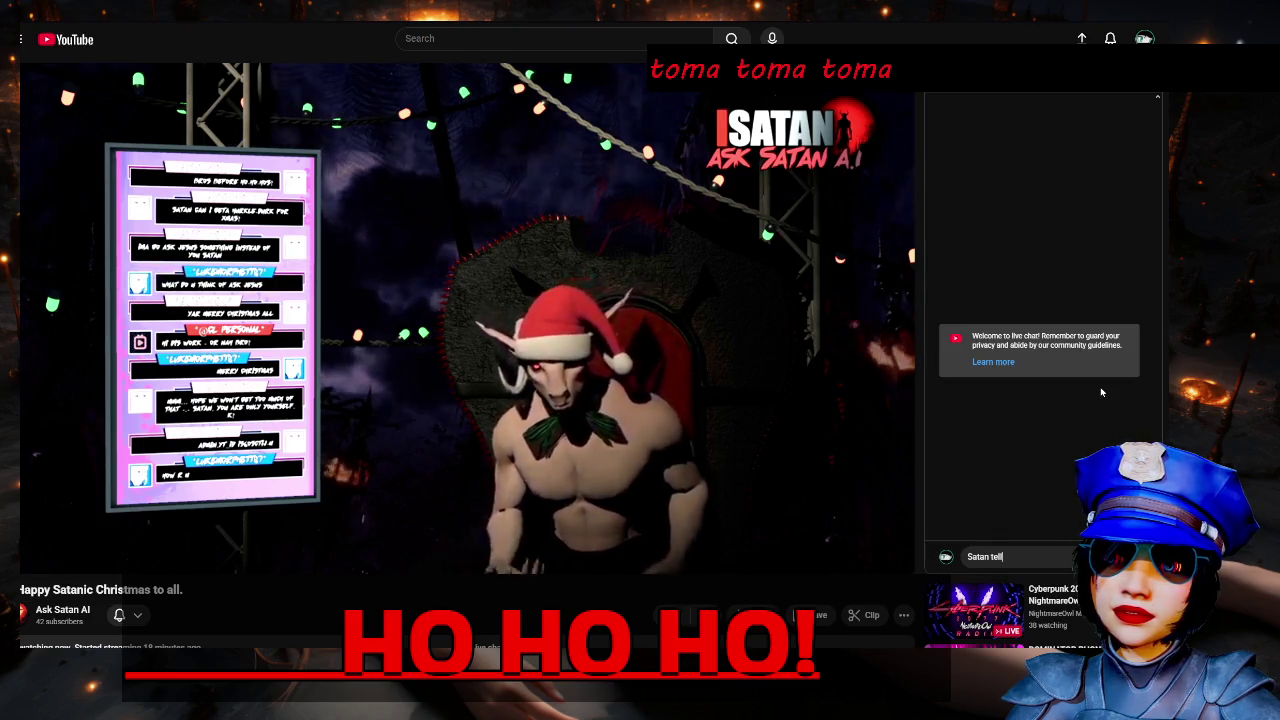
pyautogui.write('twitch viewers th')
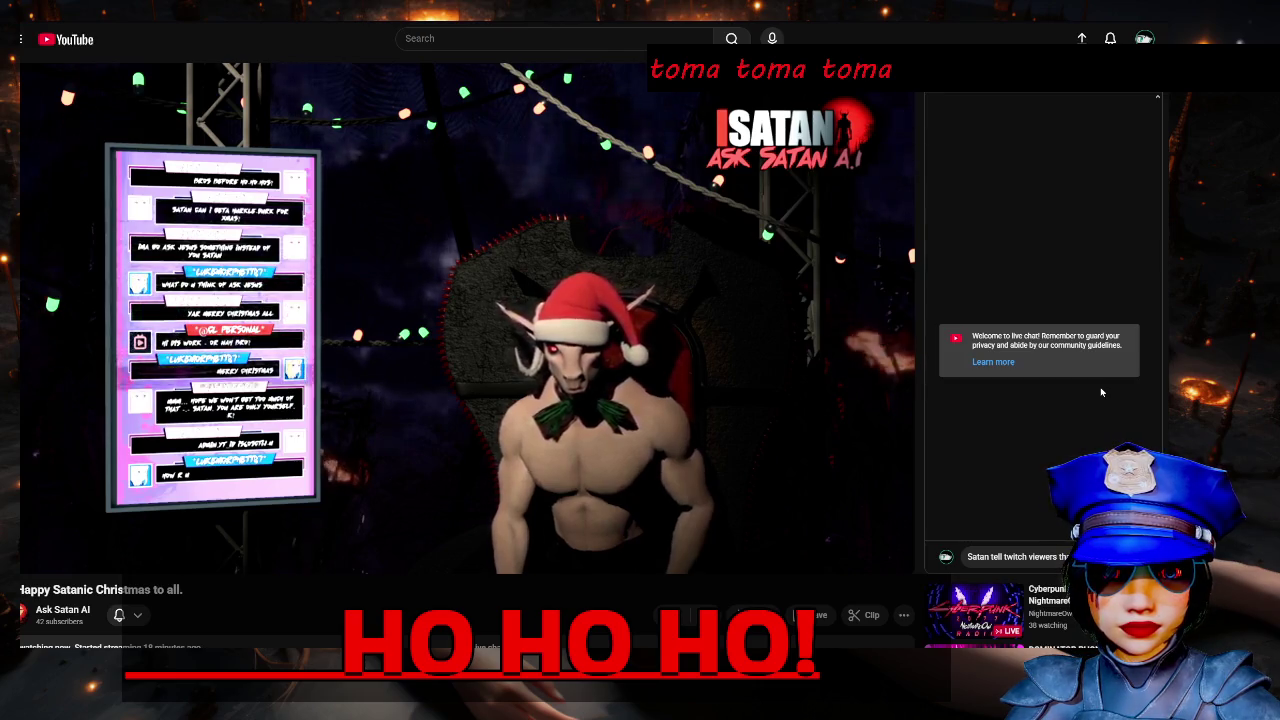
pyautogui.press('BackSpace')
pyautogui.press('BackSpace')
pyautogui.press('BackSpace')
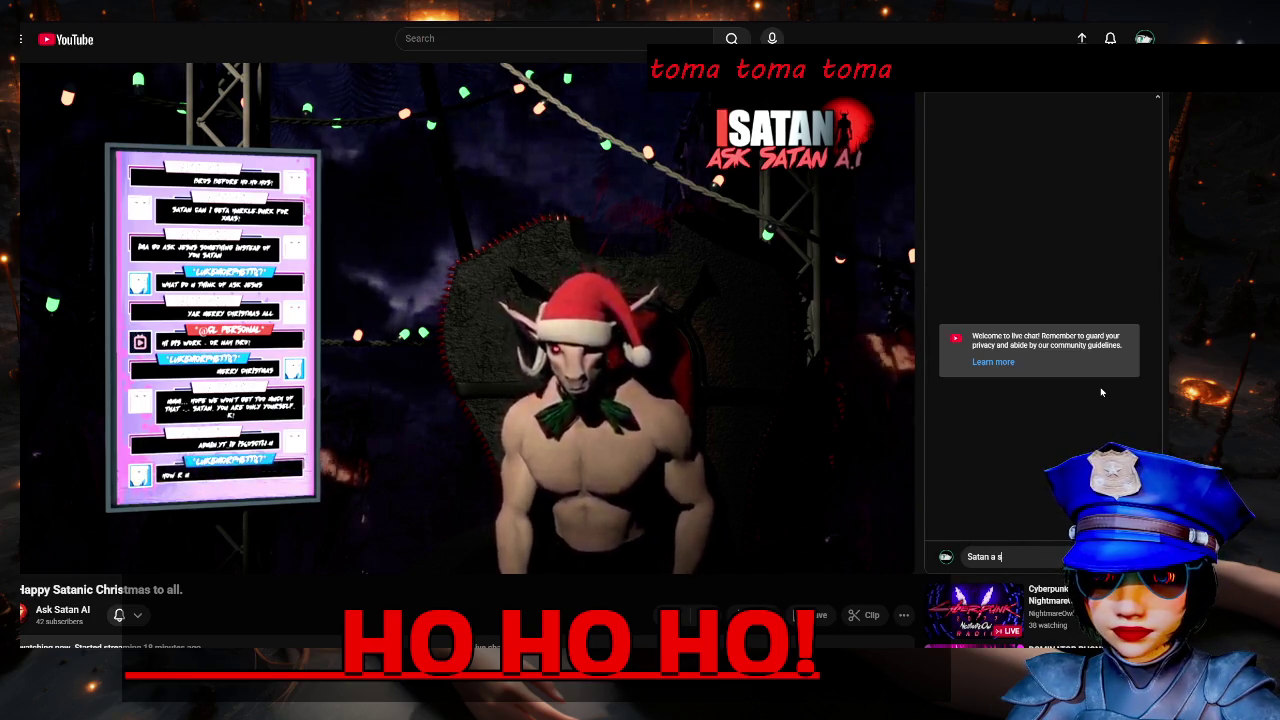
pyautogui.write('oem')
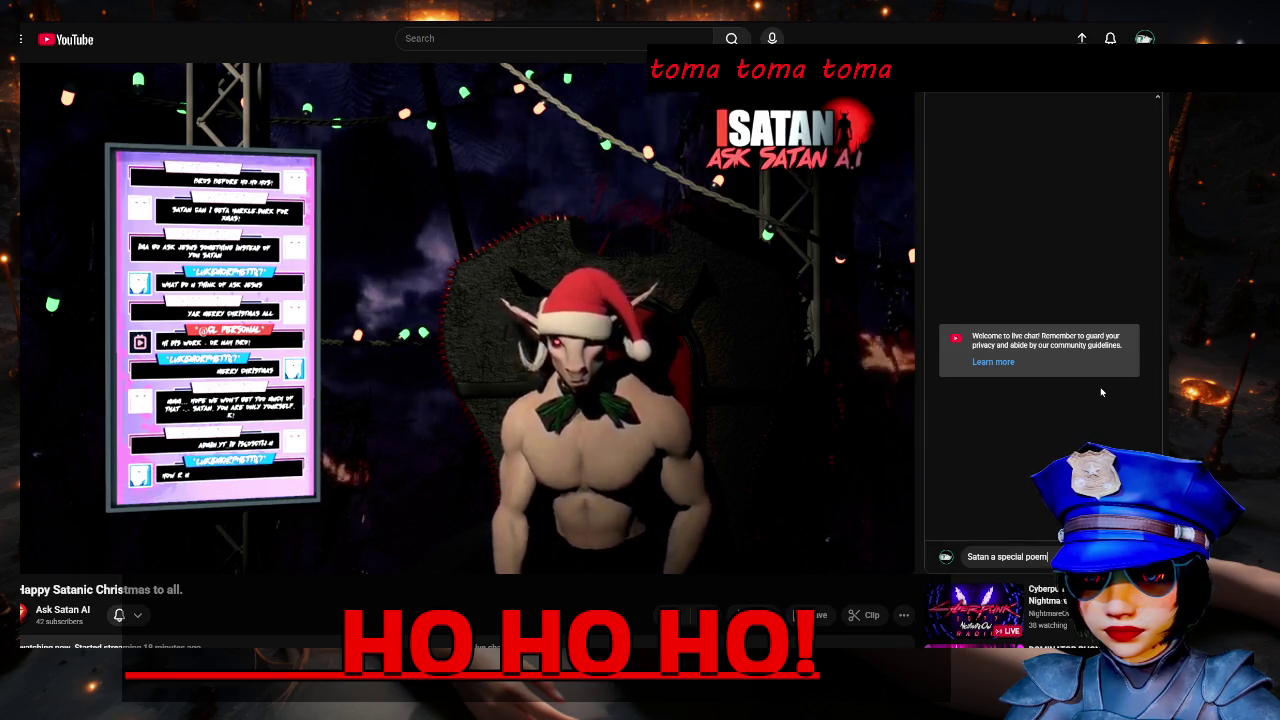
pyautogui.write(' for your viewer')
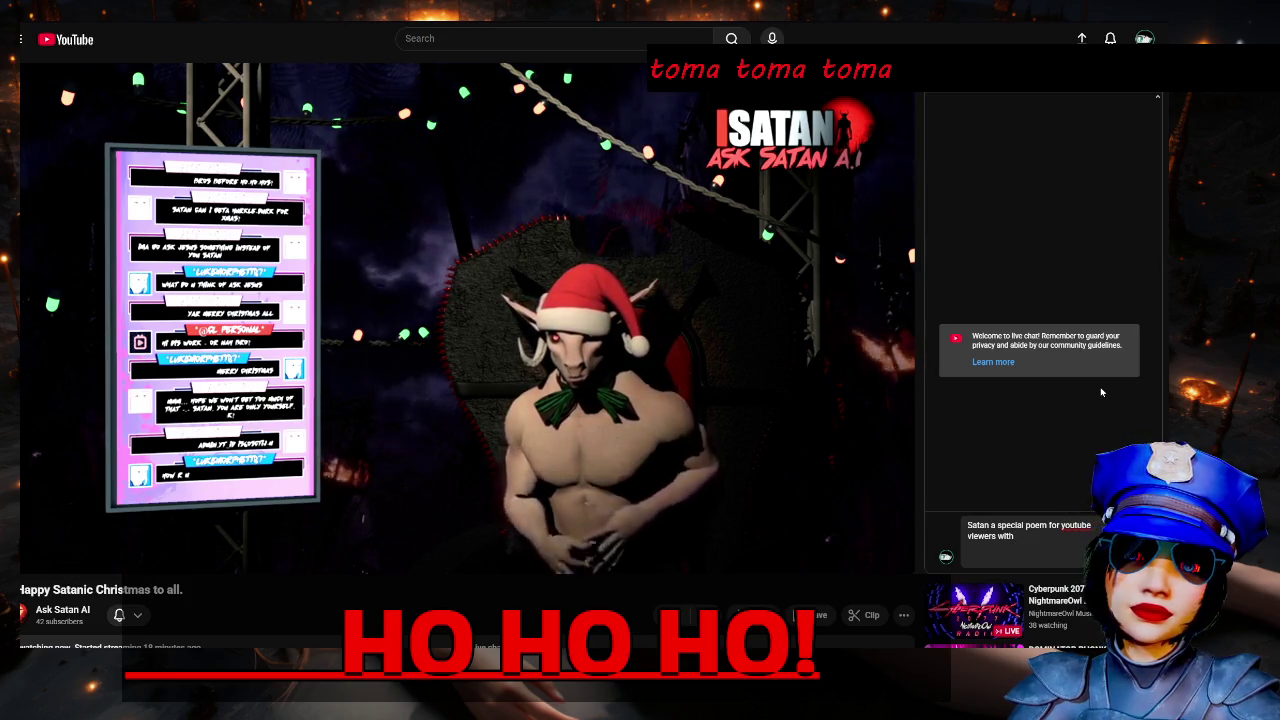
pyautogui.press('BackSpace')
pyautogui.write('that will only be getting co')
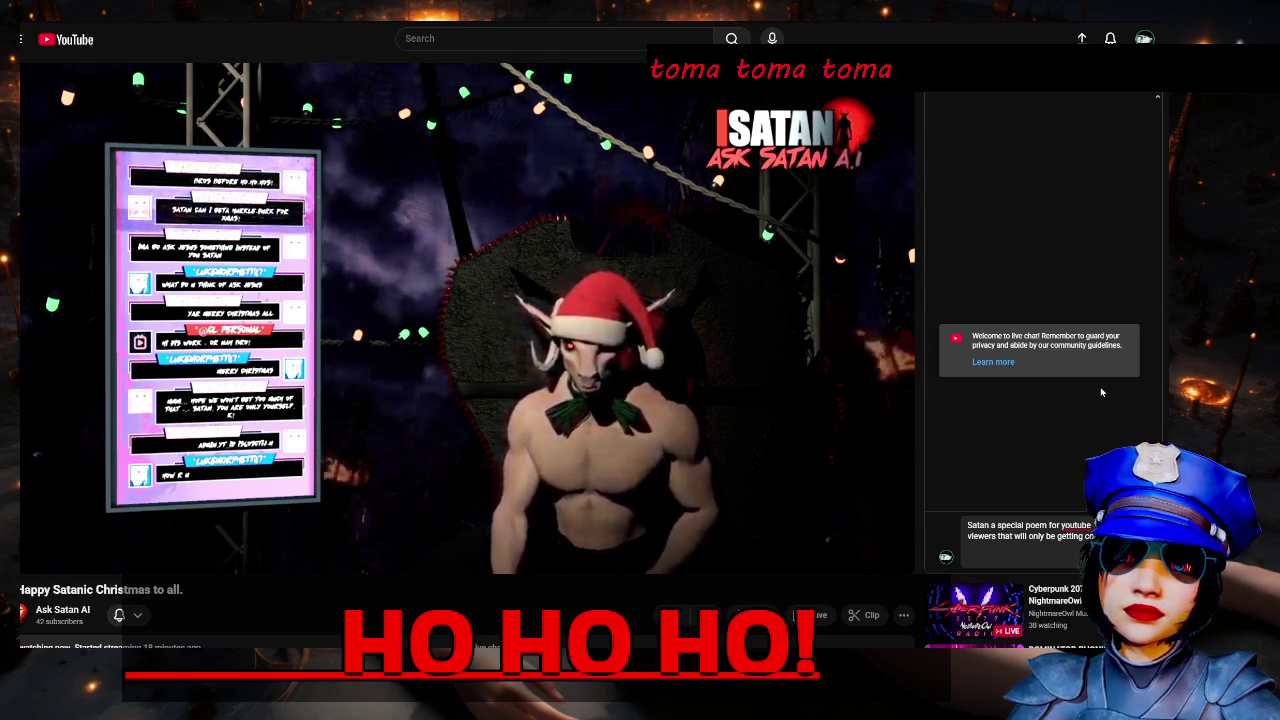
pyautogui.write('this year.')
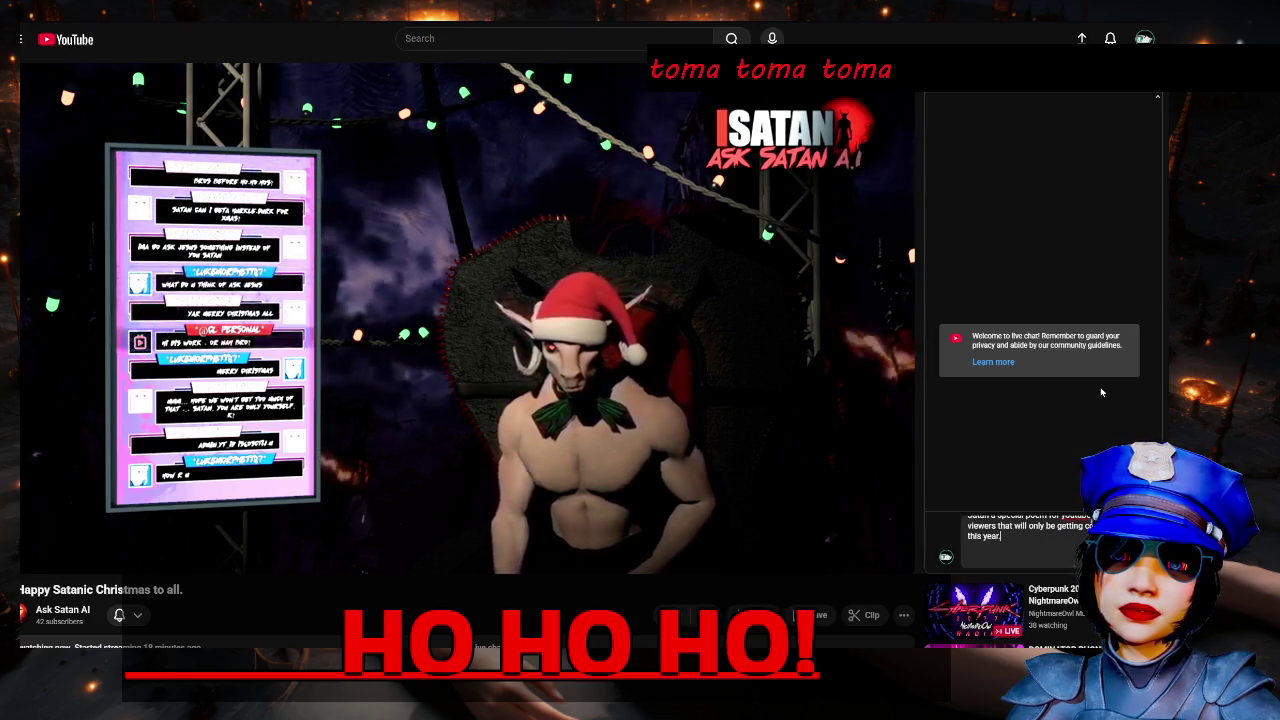
pyautogui.write(' th')
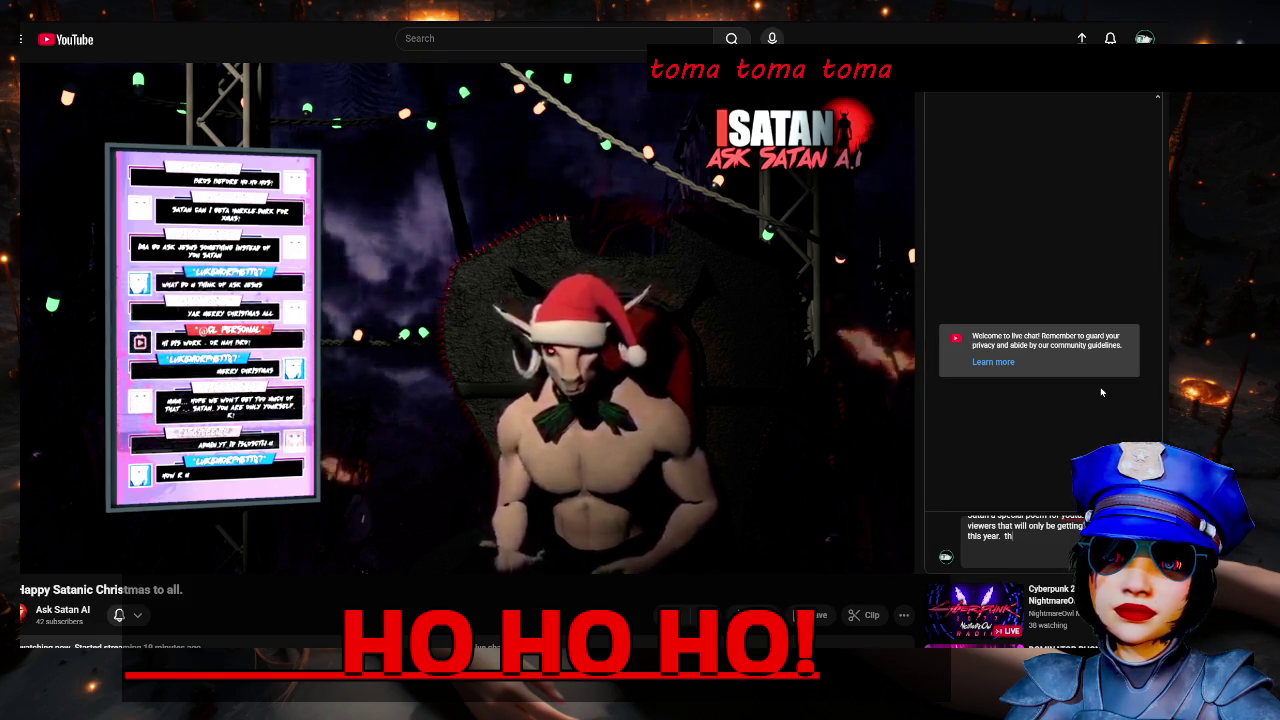
pyautogui.write('anks')
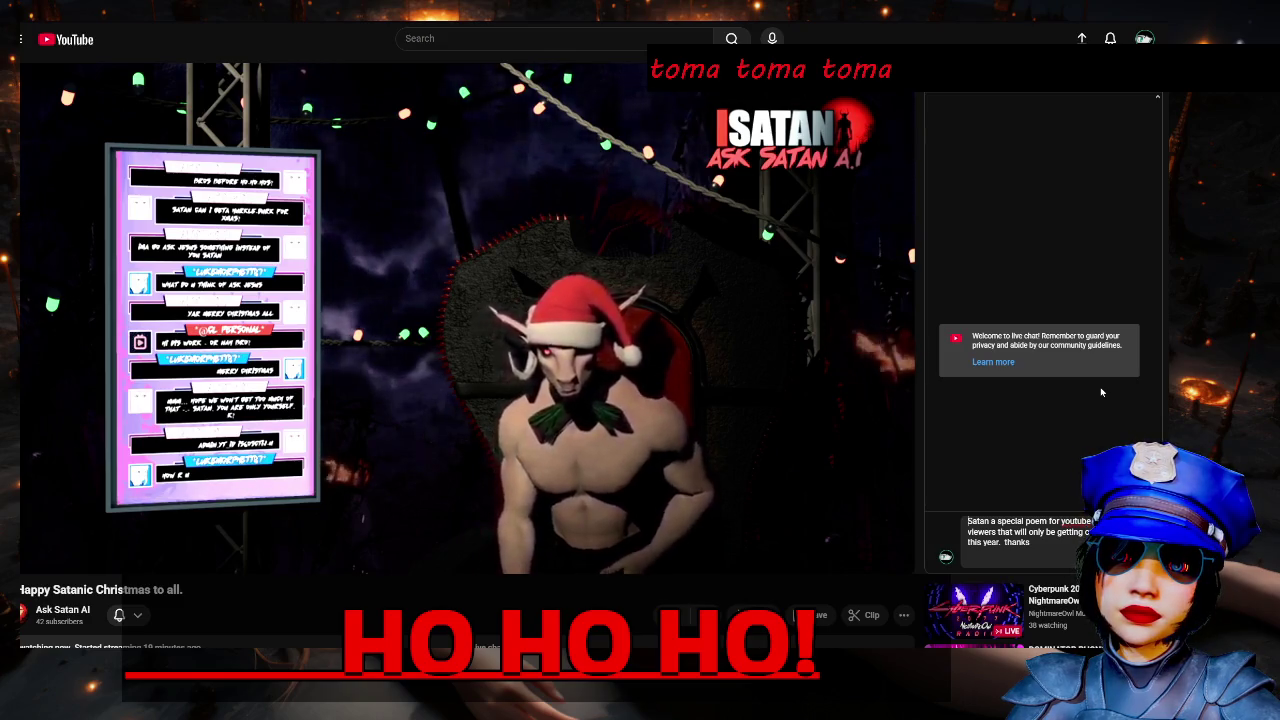
pyautogui.press('Return')
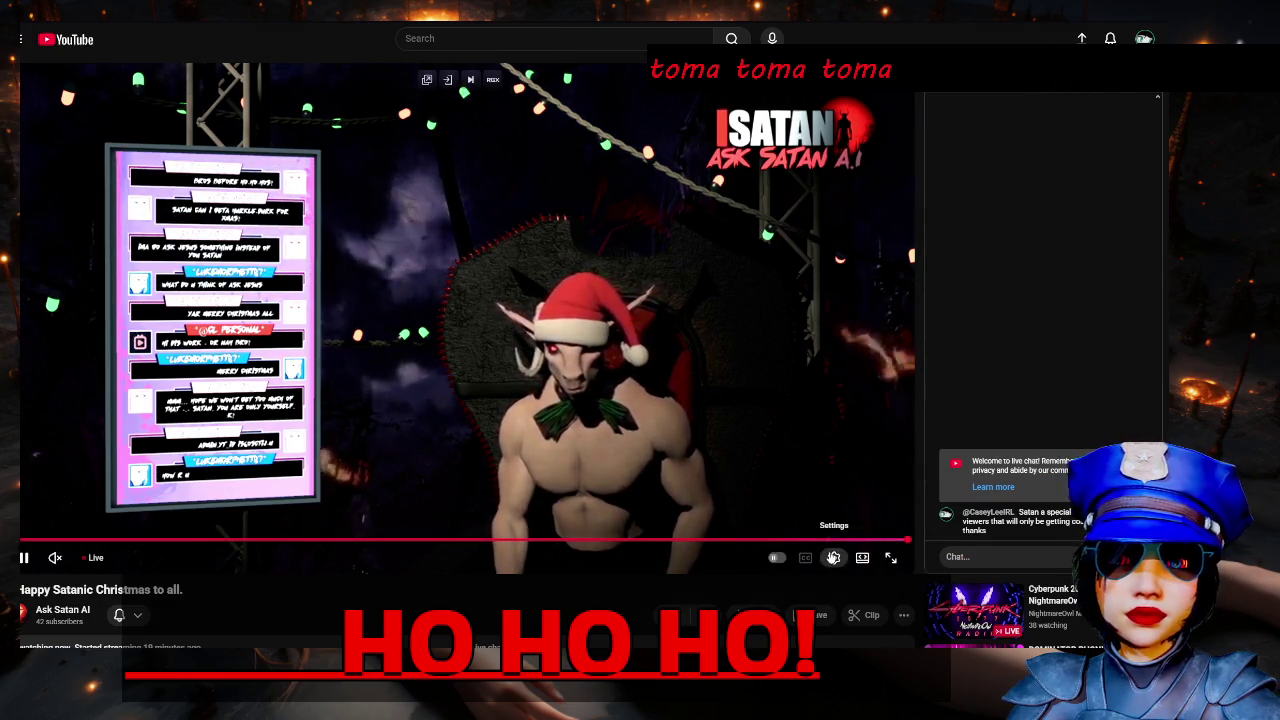
# Set the YouTube live stream's playback quality to 360p.
pyautogui.click(833, 557)
pyautogui.click(820, 518)
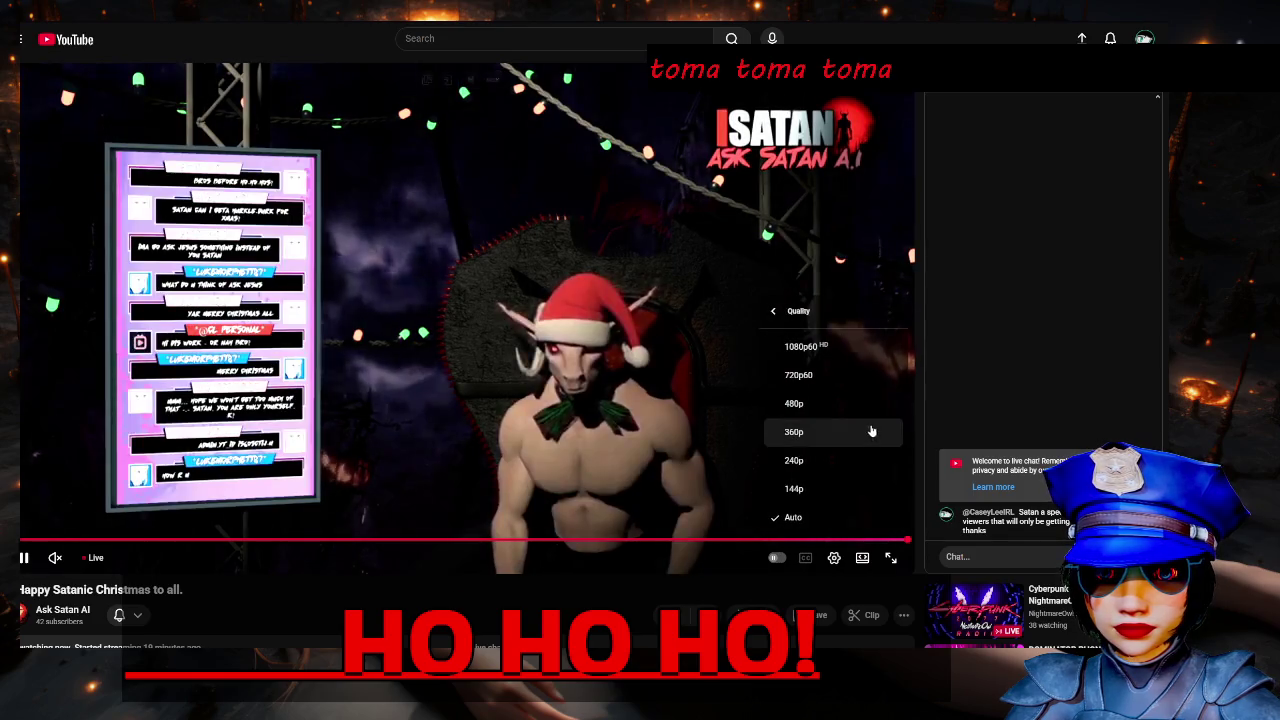
pyautogui.click(860, 403)
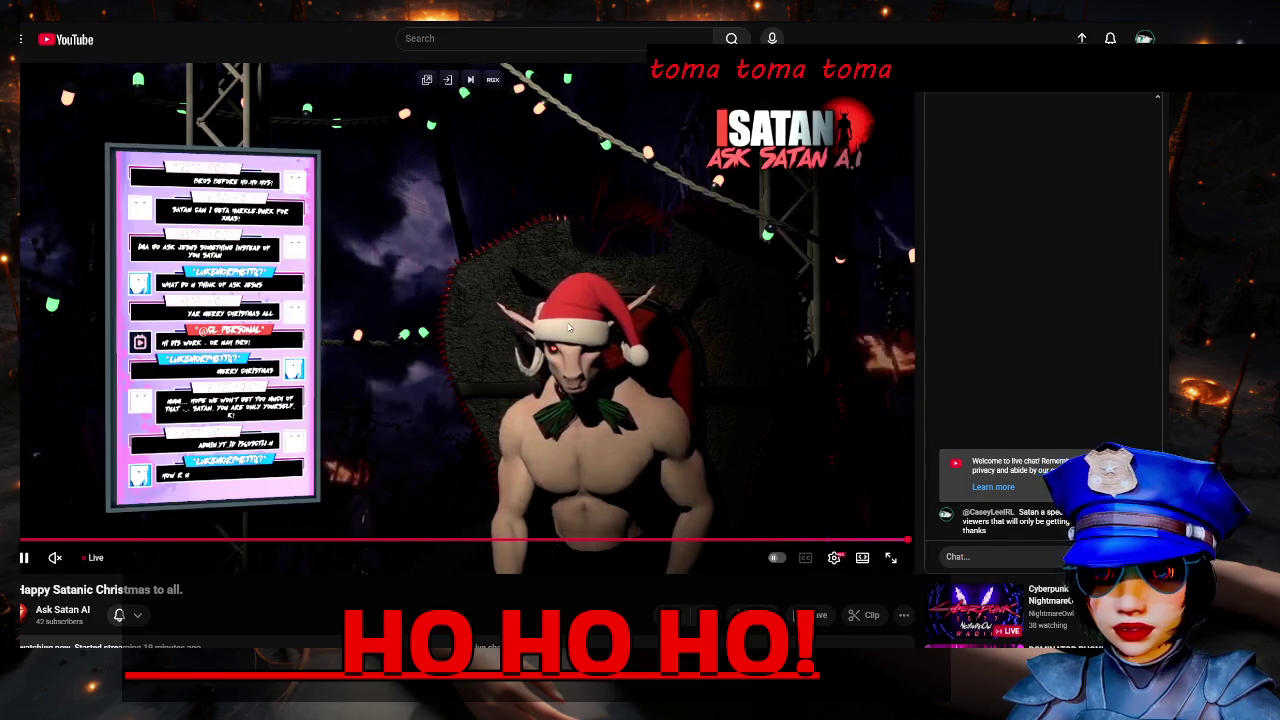
# View the stream fullscreen briefly, then switch to the same stream on Twitch.
pyautogui.doubleClick(424, 268)
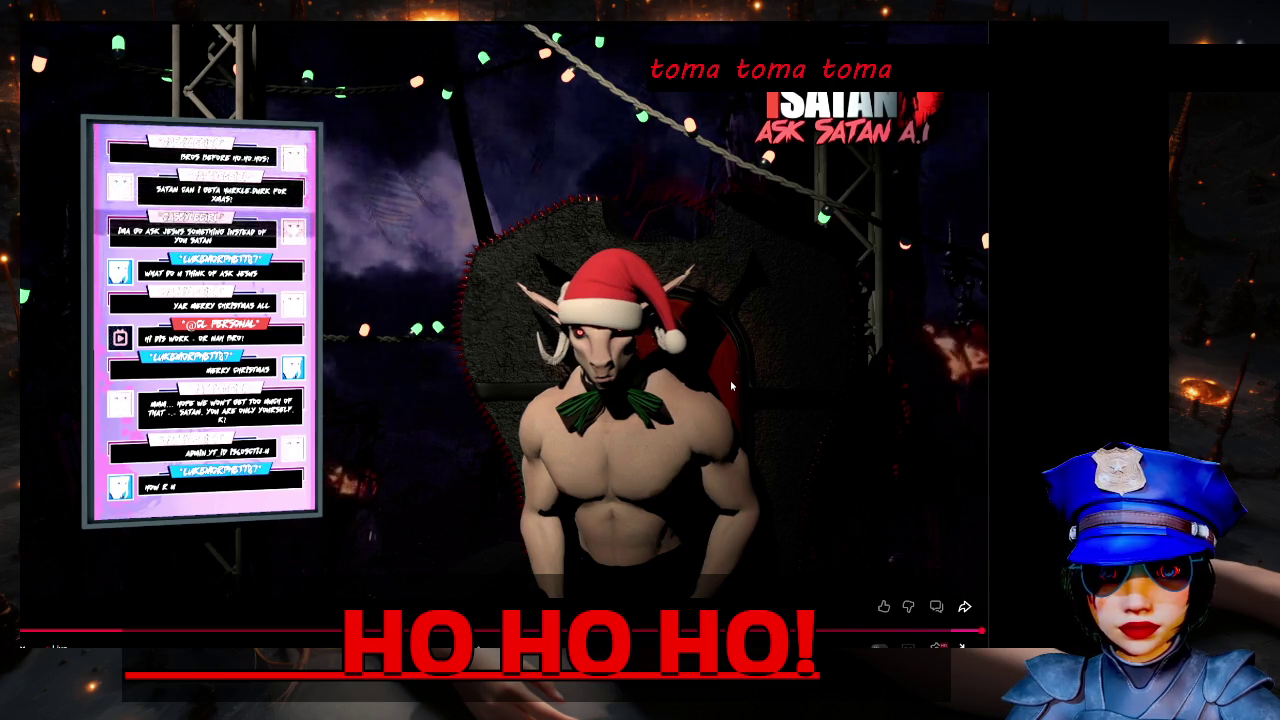
pyautogui.press('Escape')
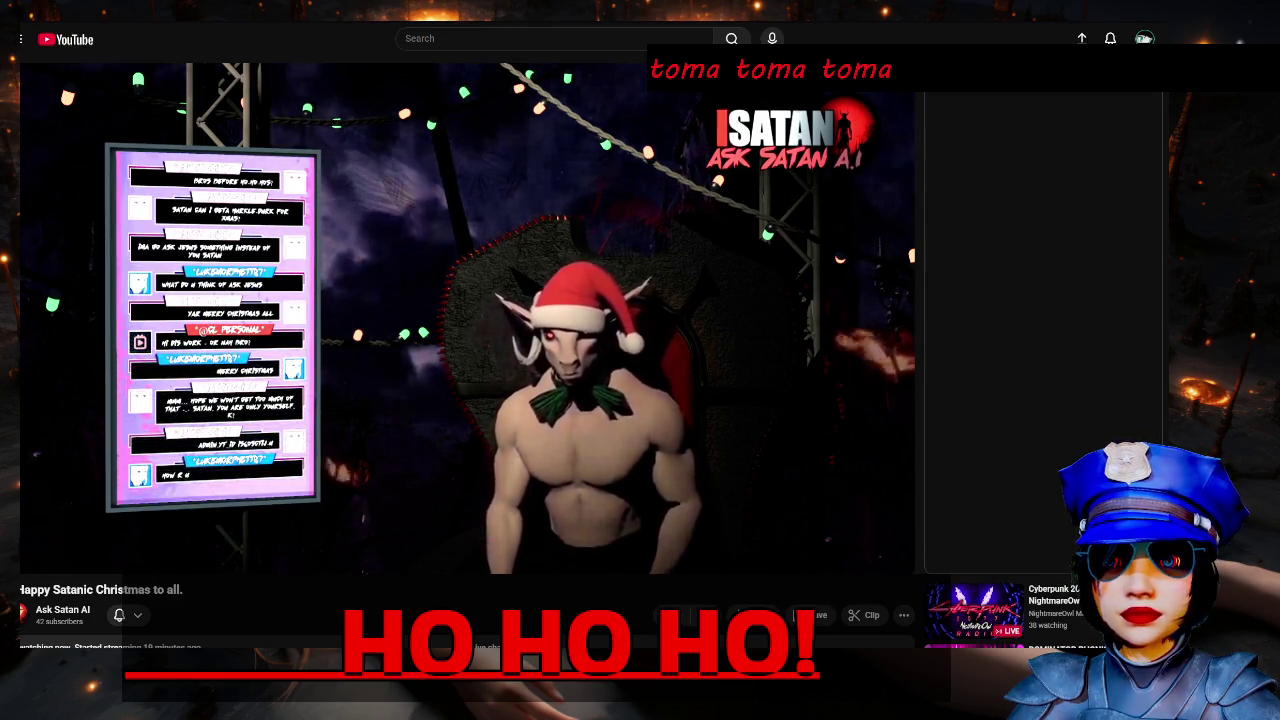
pyautogui.hotkey('ctrl', 'Tab')
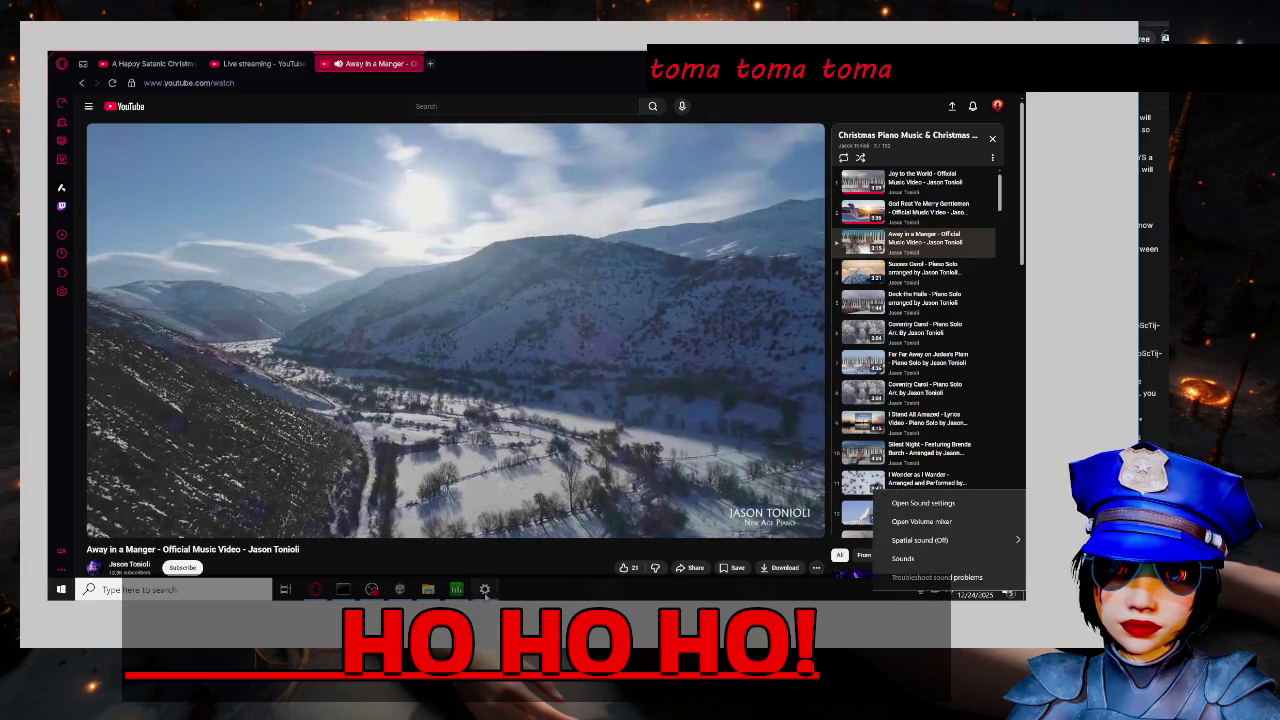
# Review Opera GX's output device in App volume preferences, leaving it on Default at 71.
pyautogui.click(921, 521)
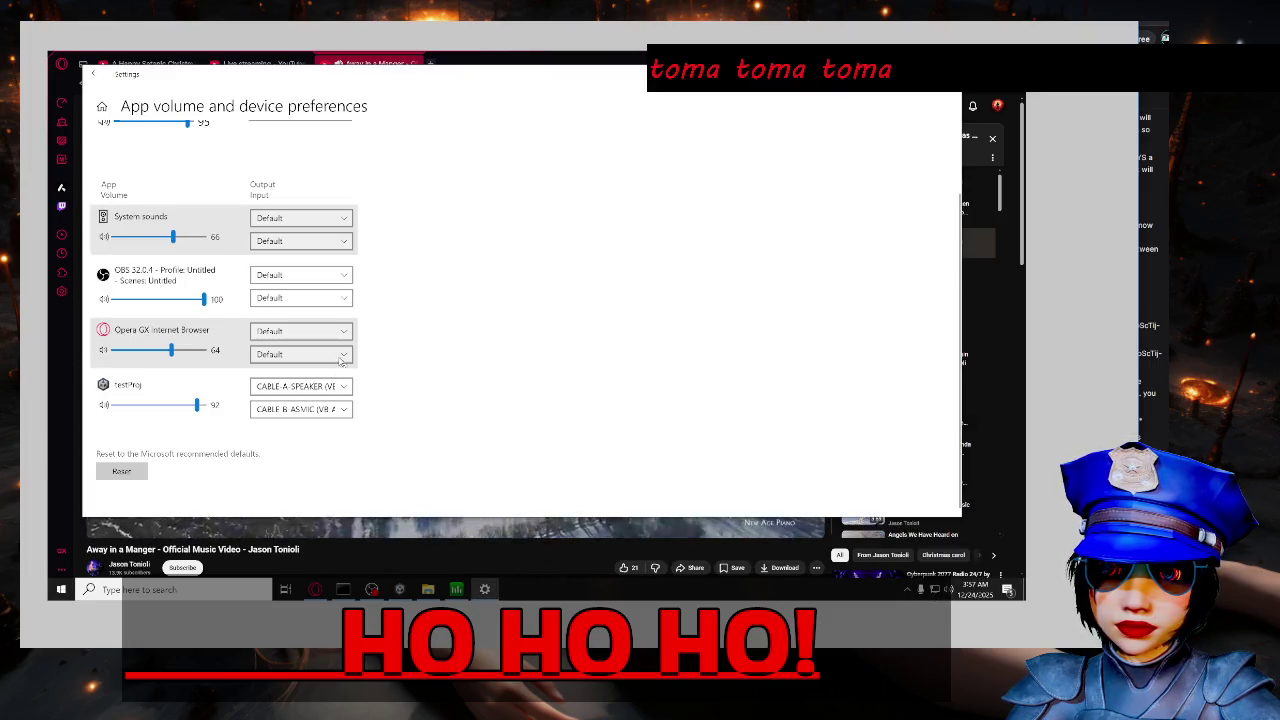
pyautogui.click(310, 333)
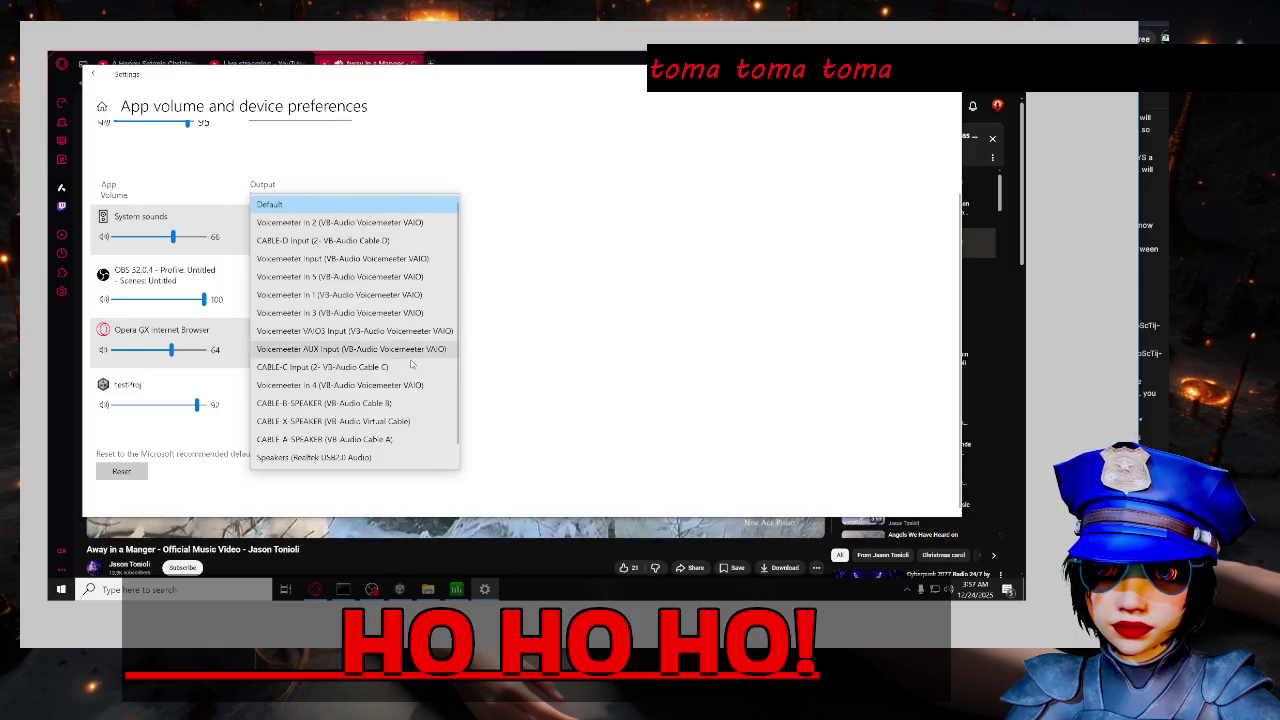
pyautogui.scroll(-1, 408, 406)
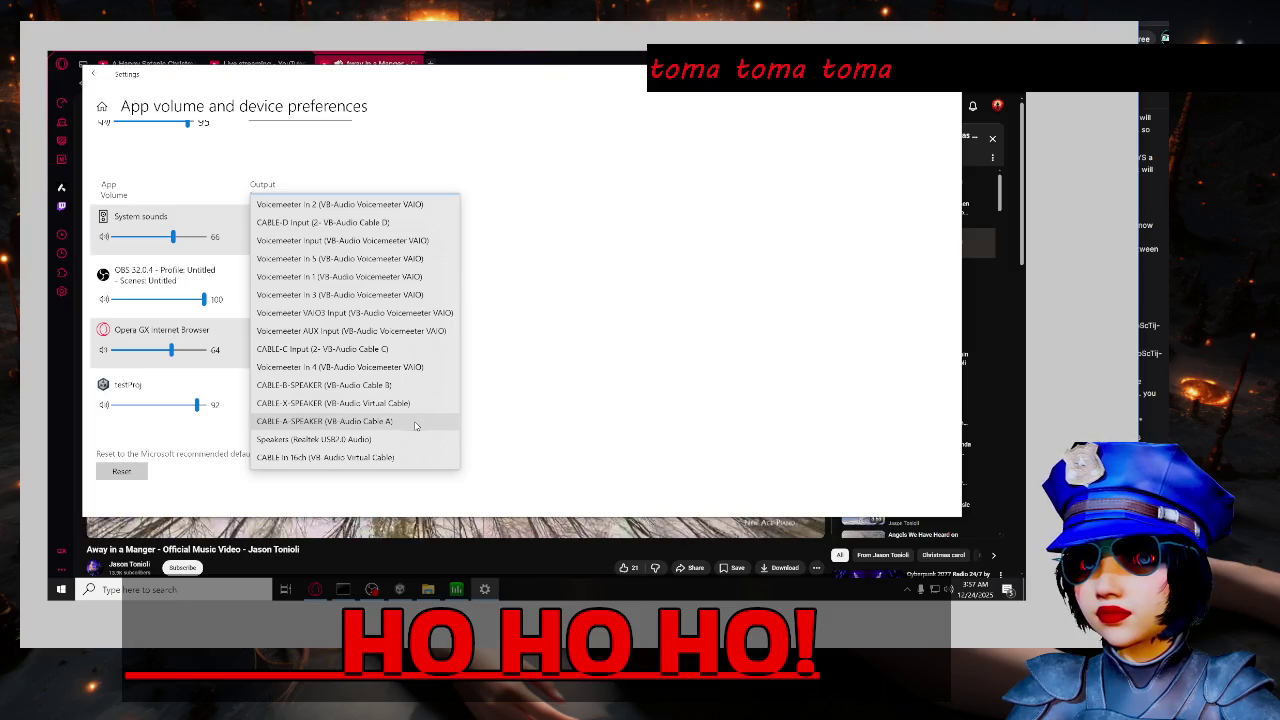
pyautogui.click(614, 347)
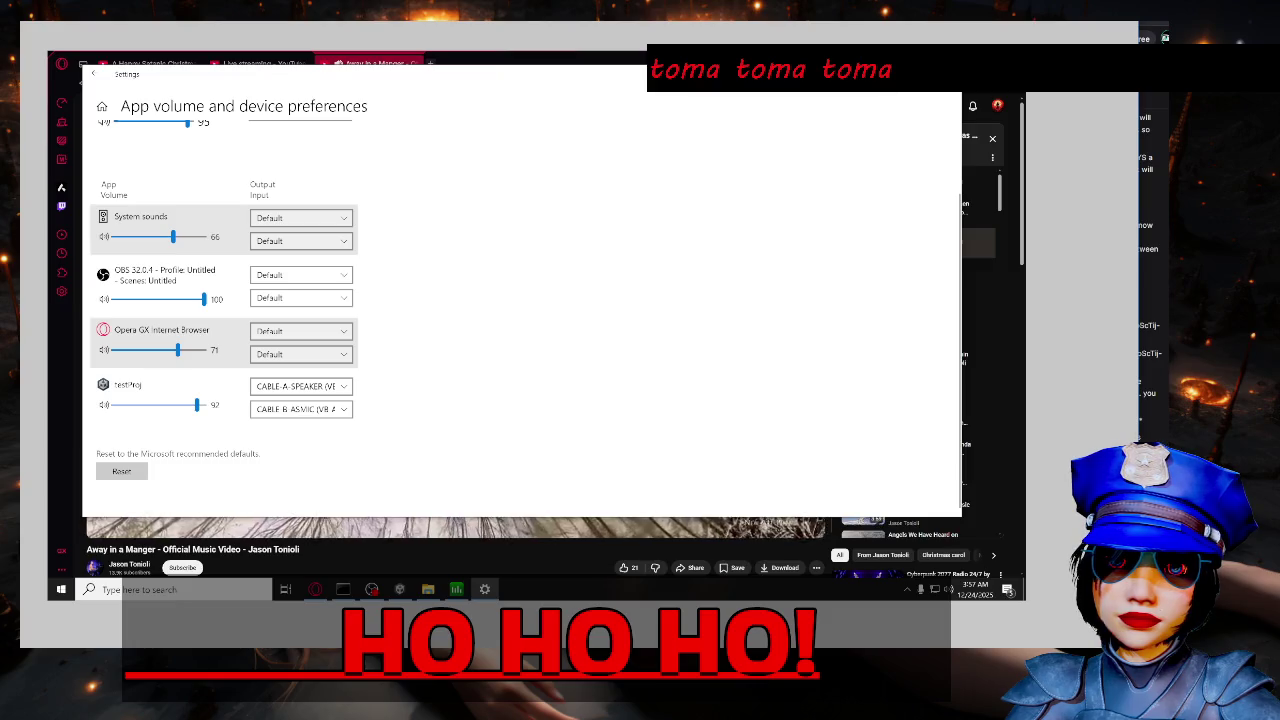
pyautogui.hotkey('alt', 'Tab')
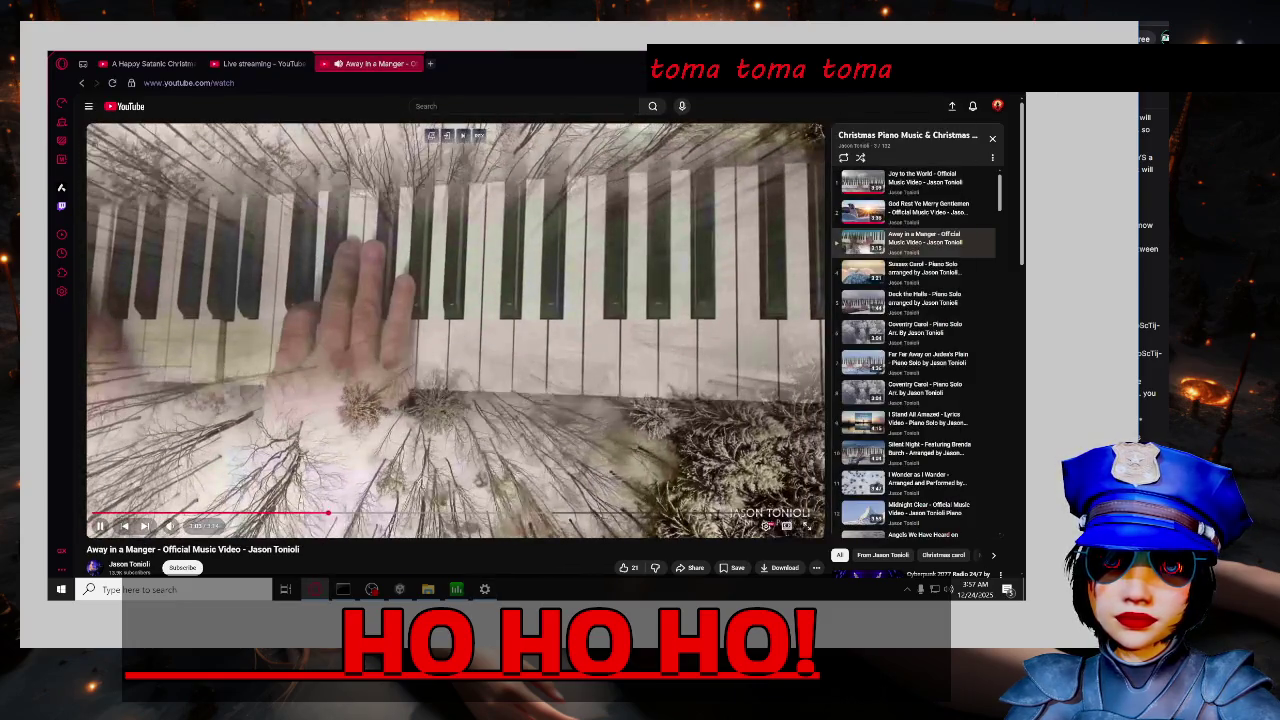
# Close the 'A Happy Satanic Christmas' watch tab and the Live streaming studio tab.
pyautogui.click(261, 65)
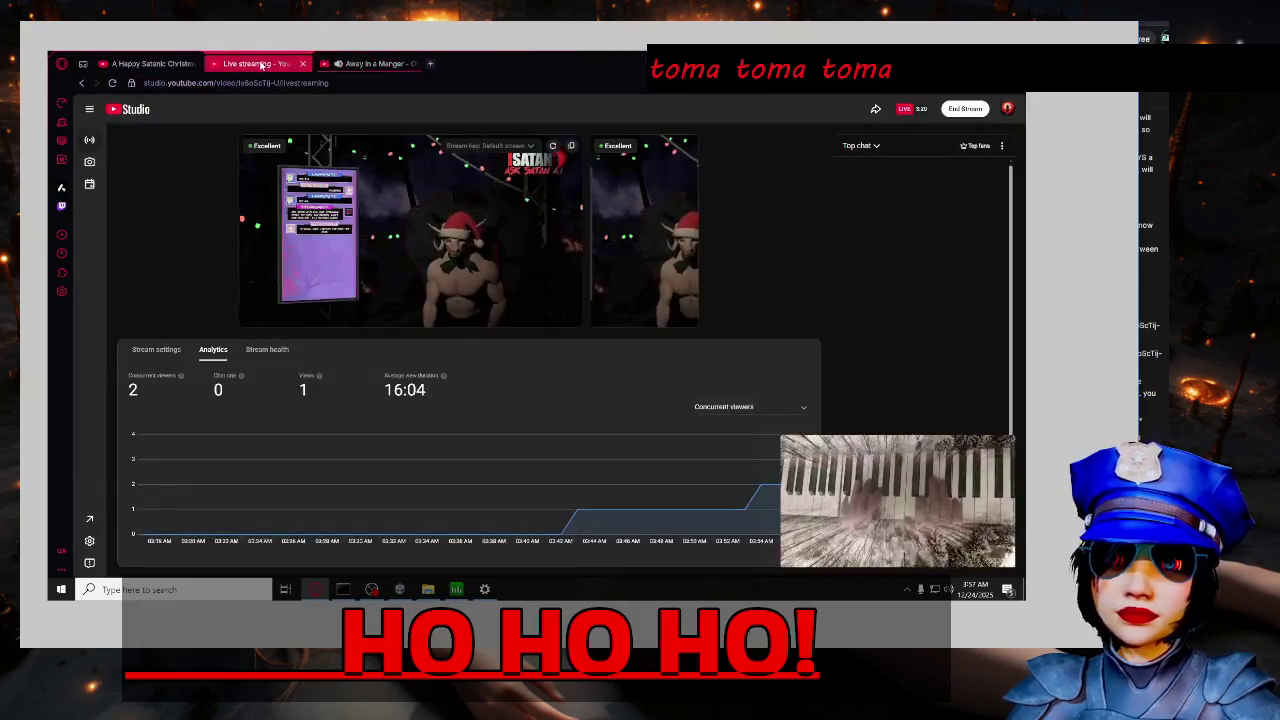
pyautogui.rightClick(261, 64)
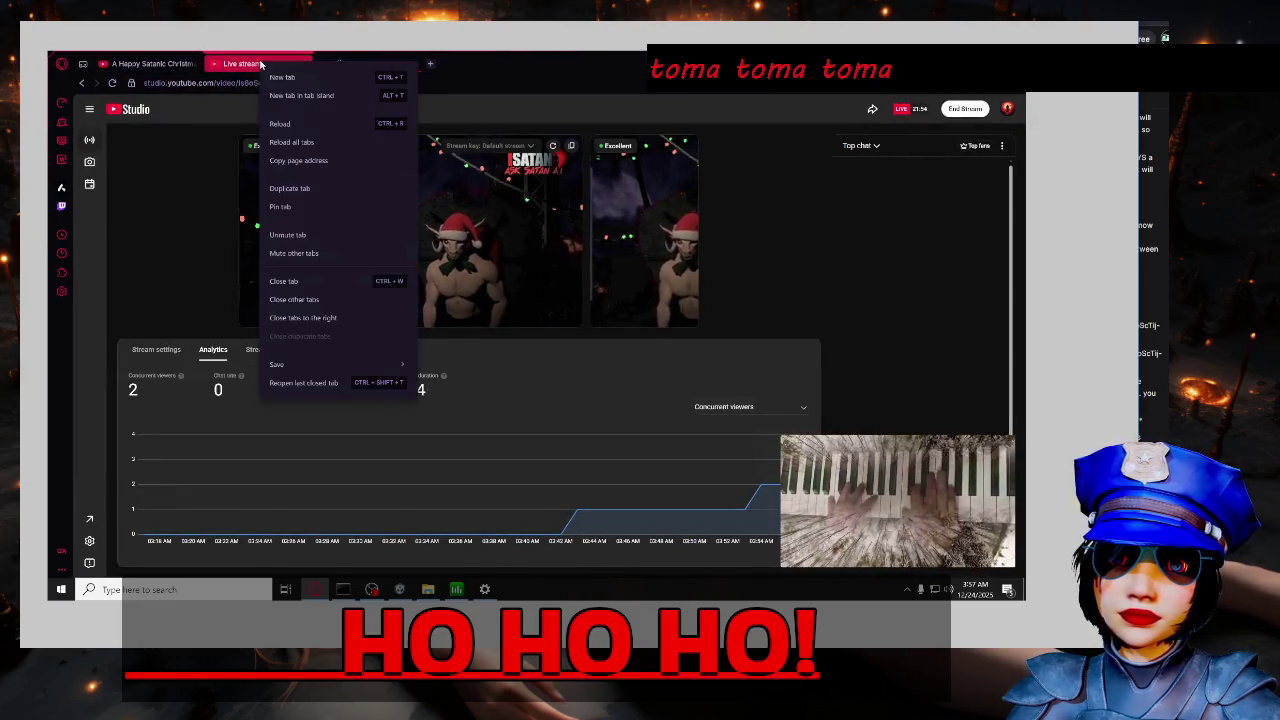
pyautogui.click(173, 220)
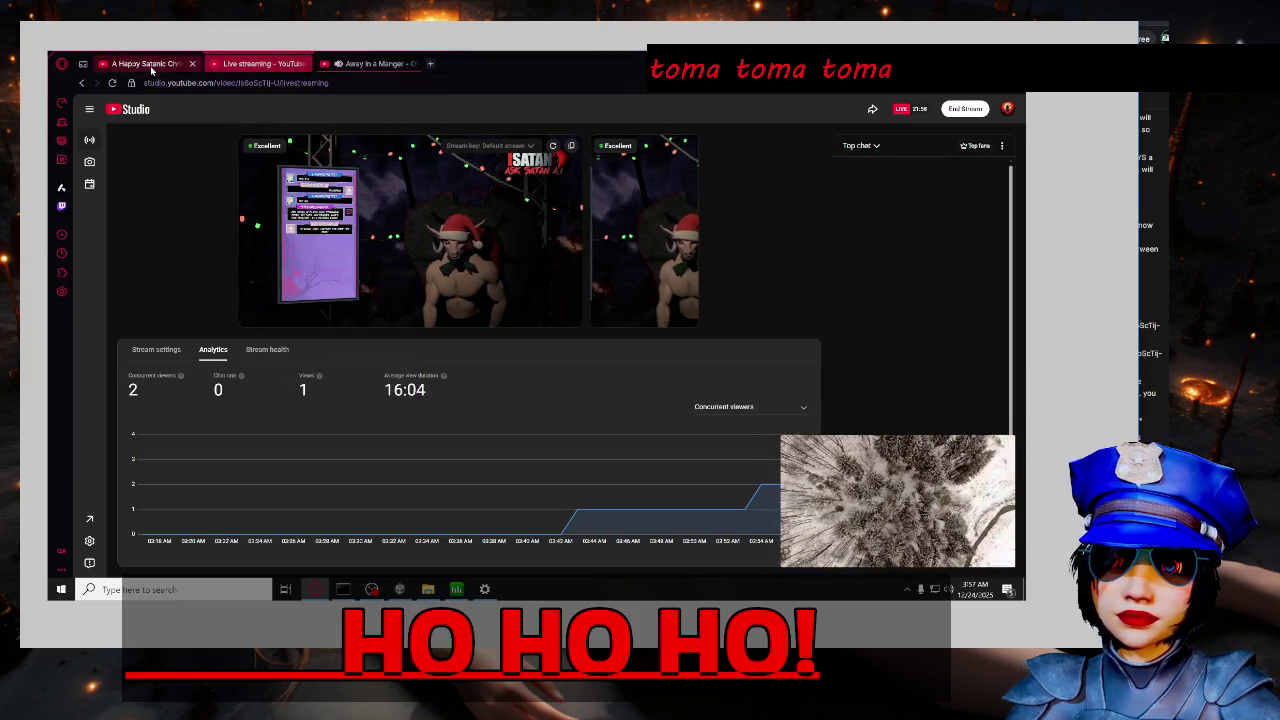
pyautogui.click(186, 65)
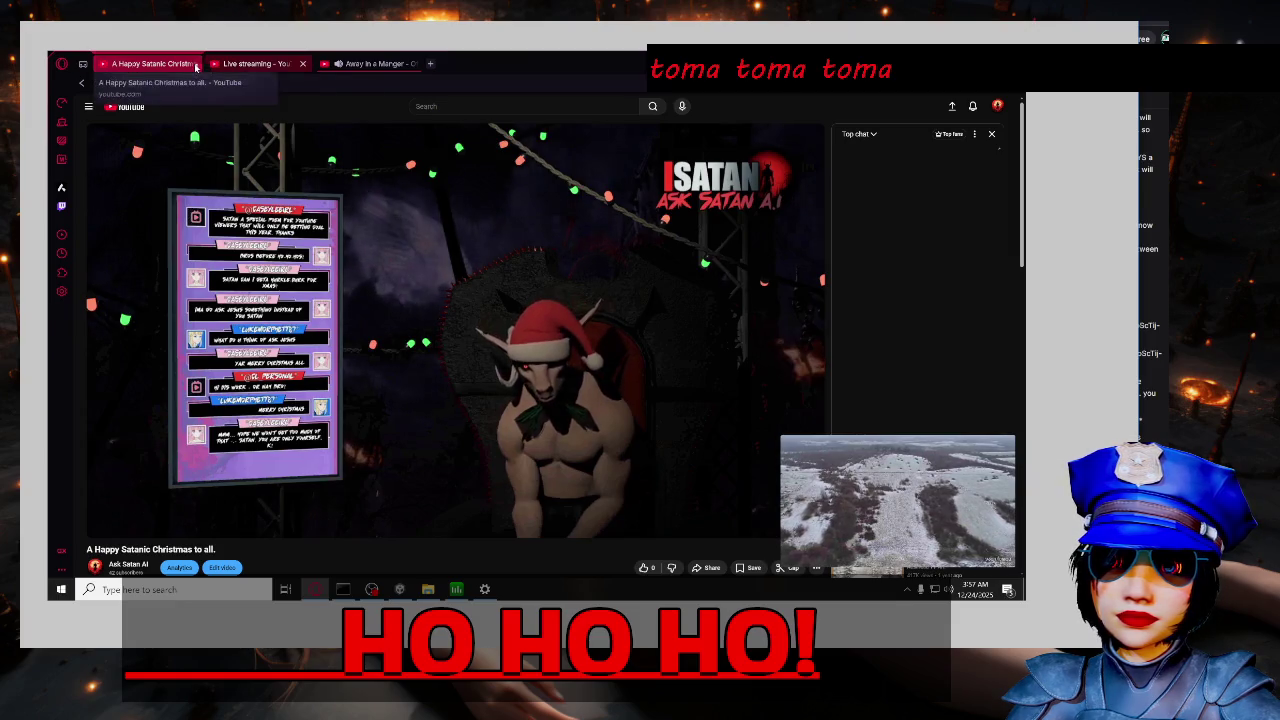
pyautogui.click(193, 65)
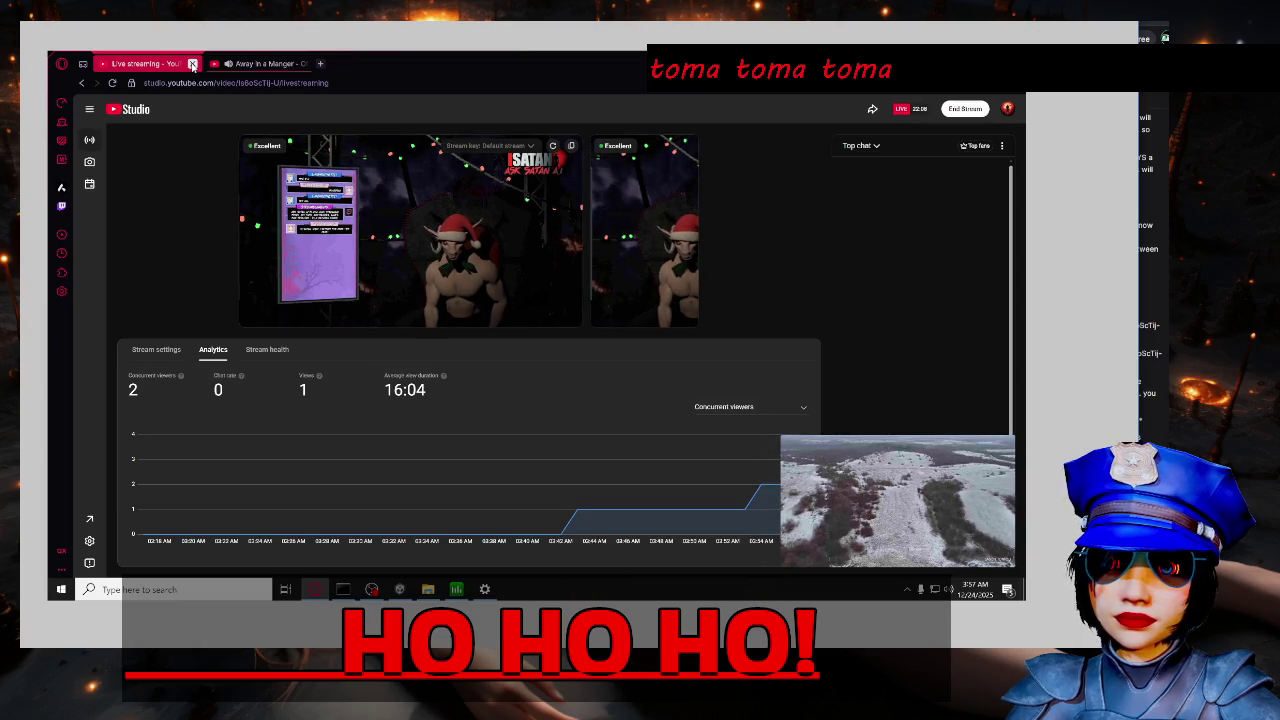
pyautogui.click(193, 65)
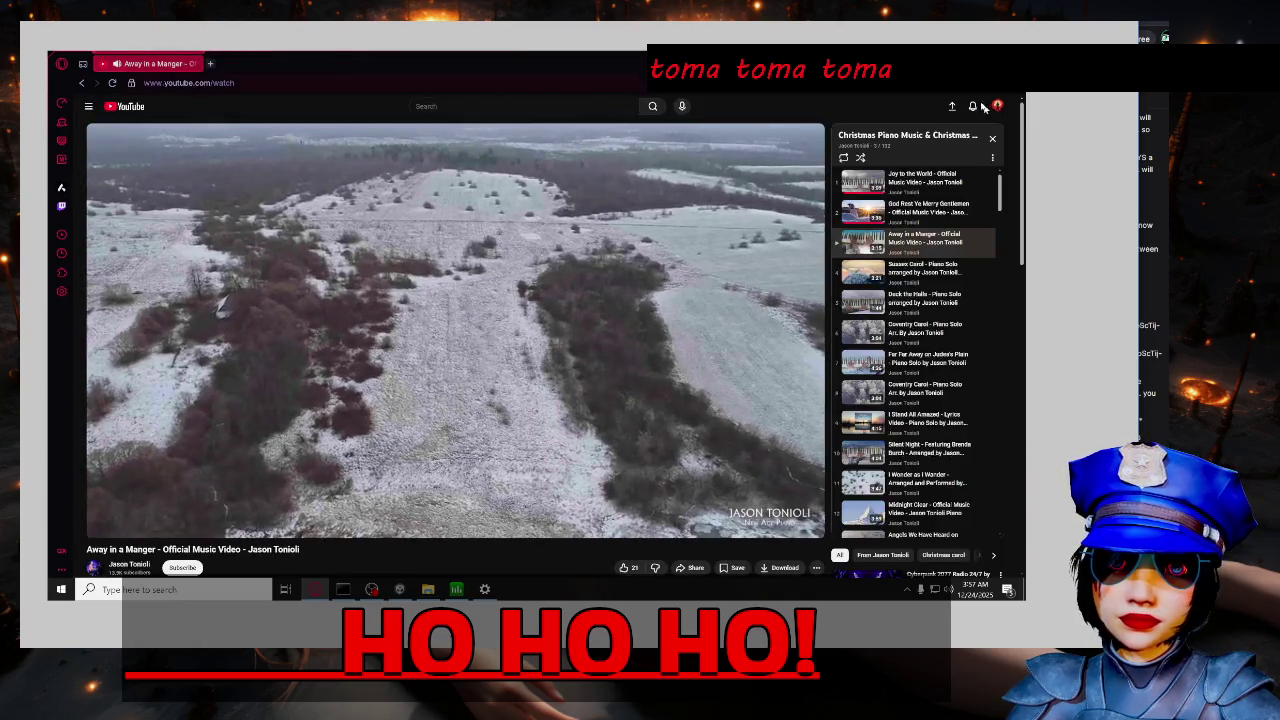
pyautogui.click(949, 68)
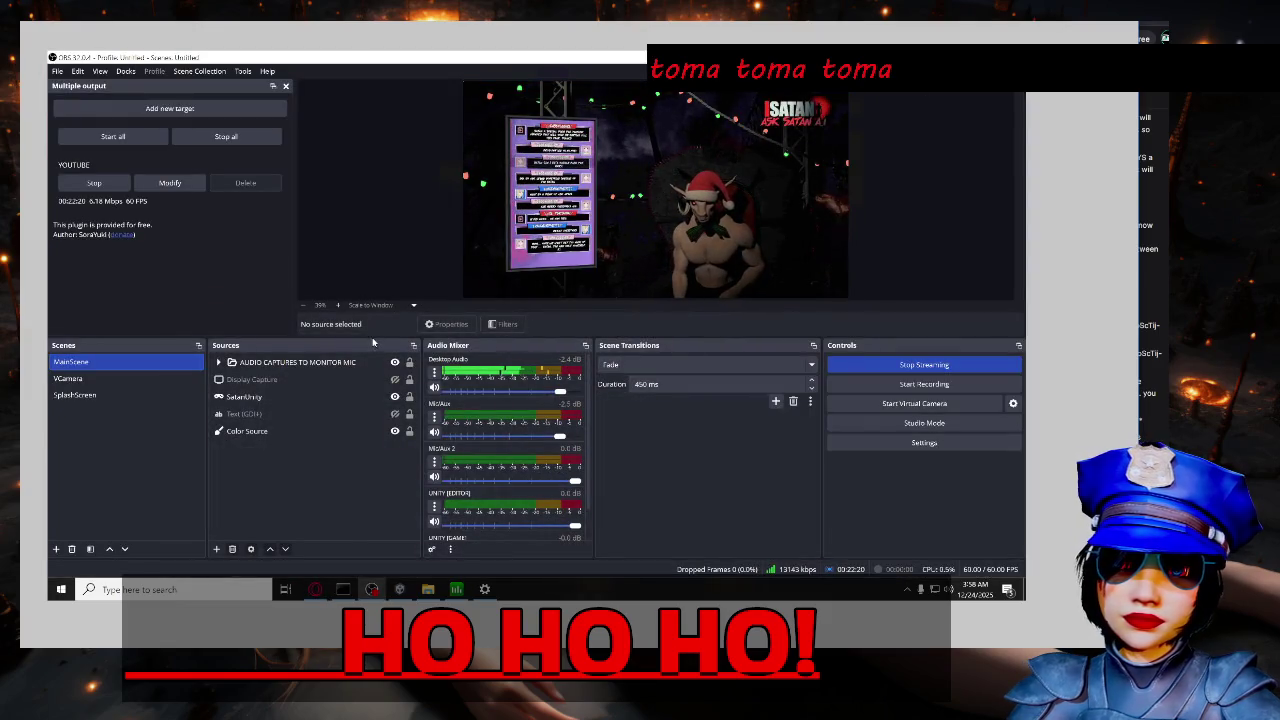
# Enlarge the OBS stream preview and lower Opera GX's volume to about 47 in the mixer.
pyautogui.moveTo(373, 341); pyautogui.dragTo(381, 437)
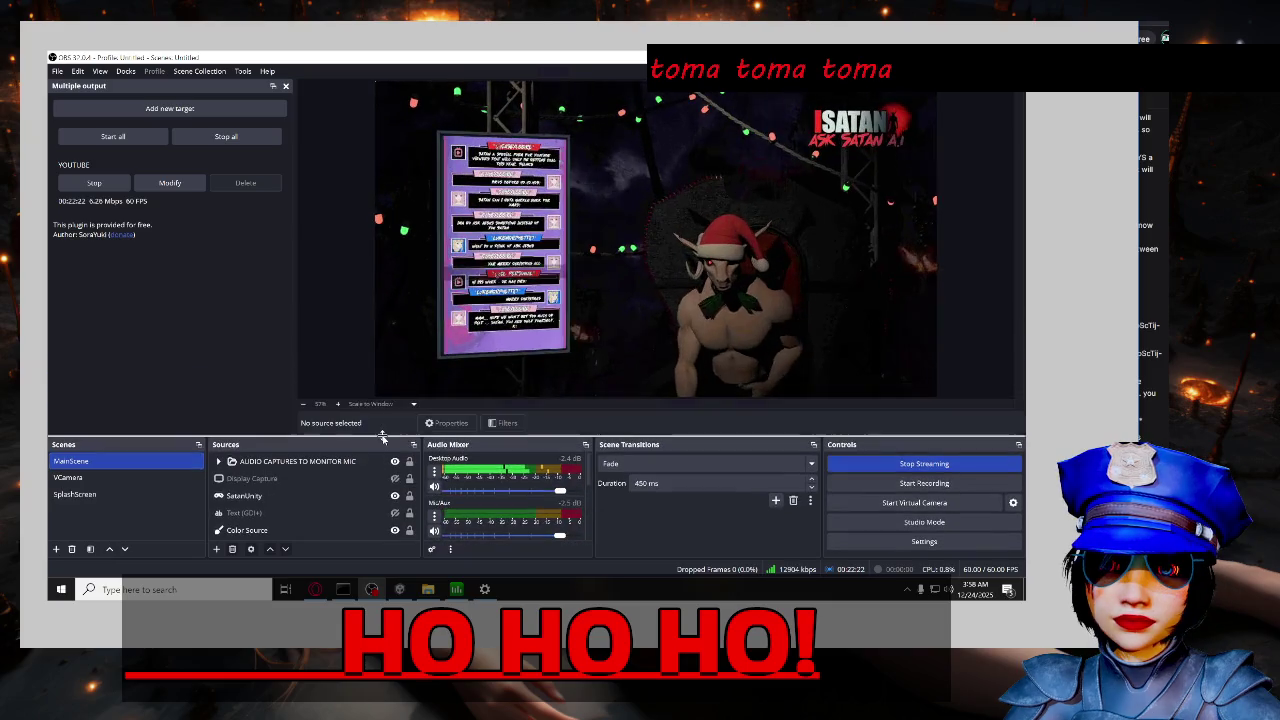
pyautogui.rightClick(955, 590)
pyautogui.click(957, 524)
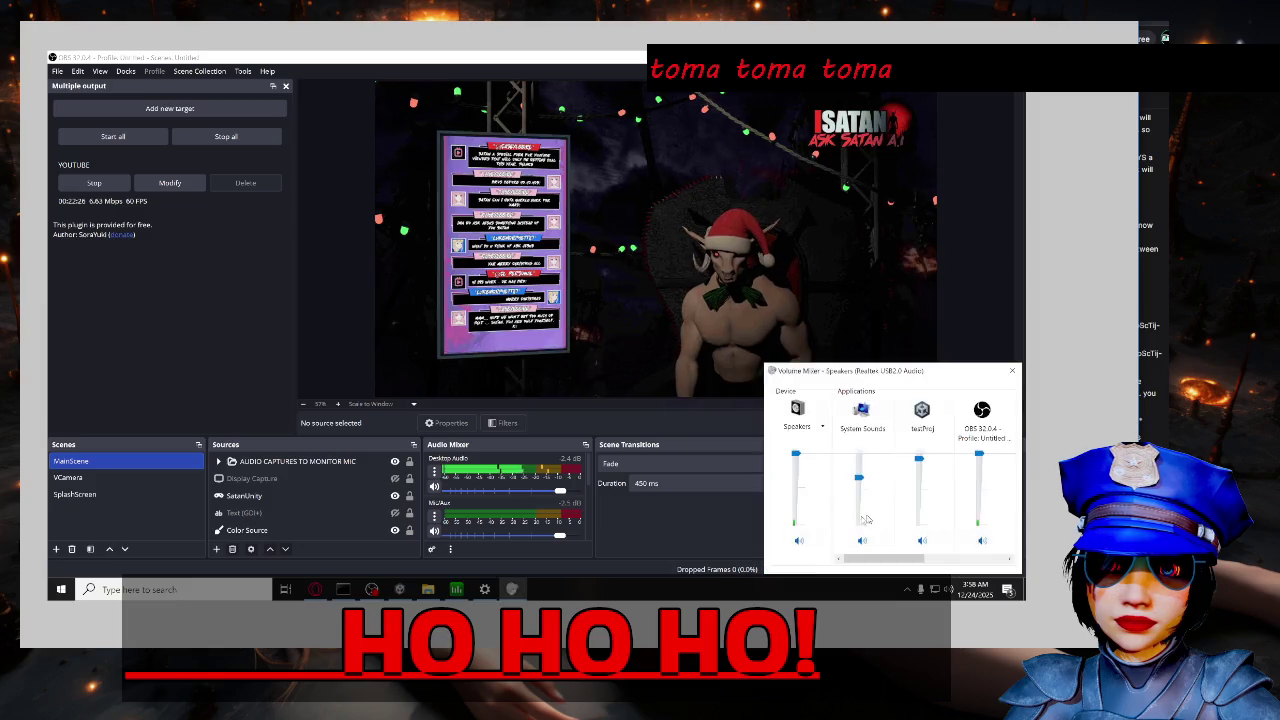
pyautogui.click(940, 560)
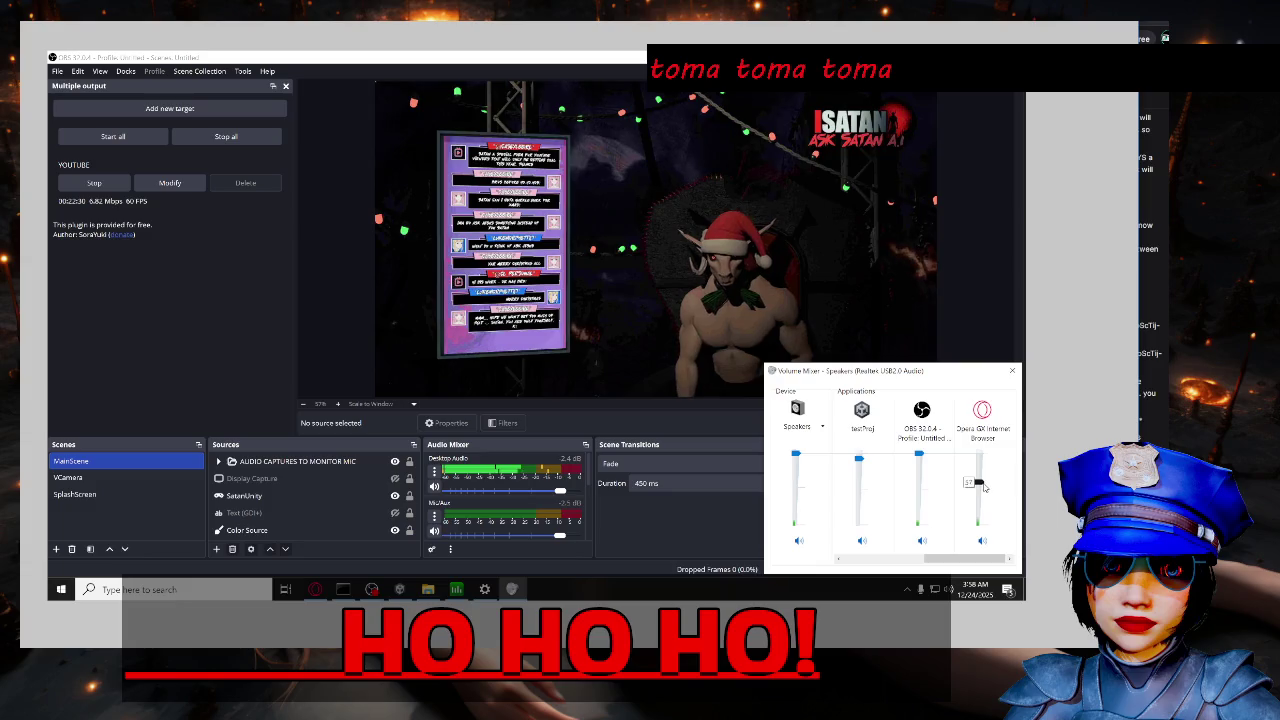
pyautogui.moveTo(985, 493); pyautogui.dragTo(984, 495)
pyautogui.click(1012, 370)
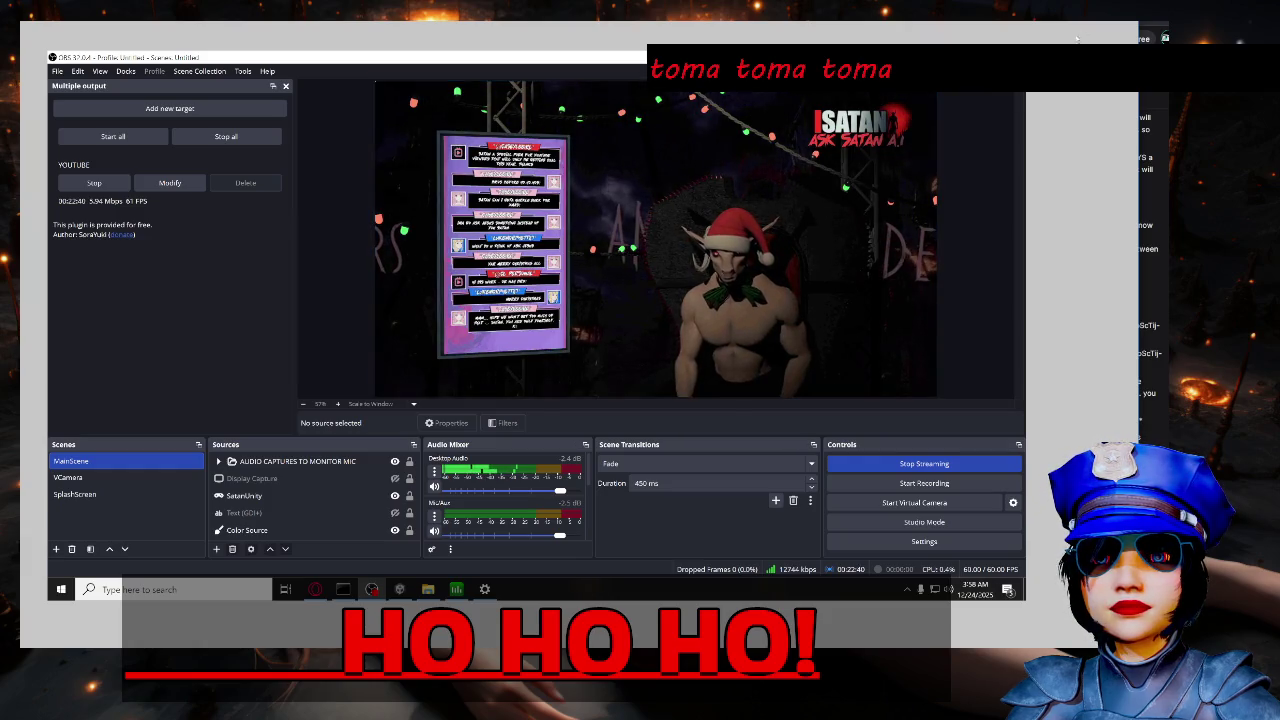
pyautogui.hotkey('alt', 'Tab')
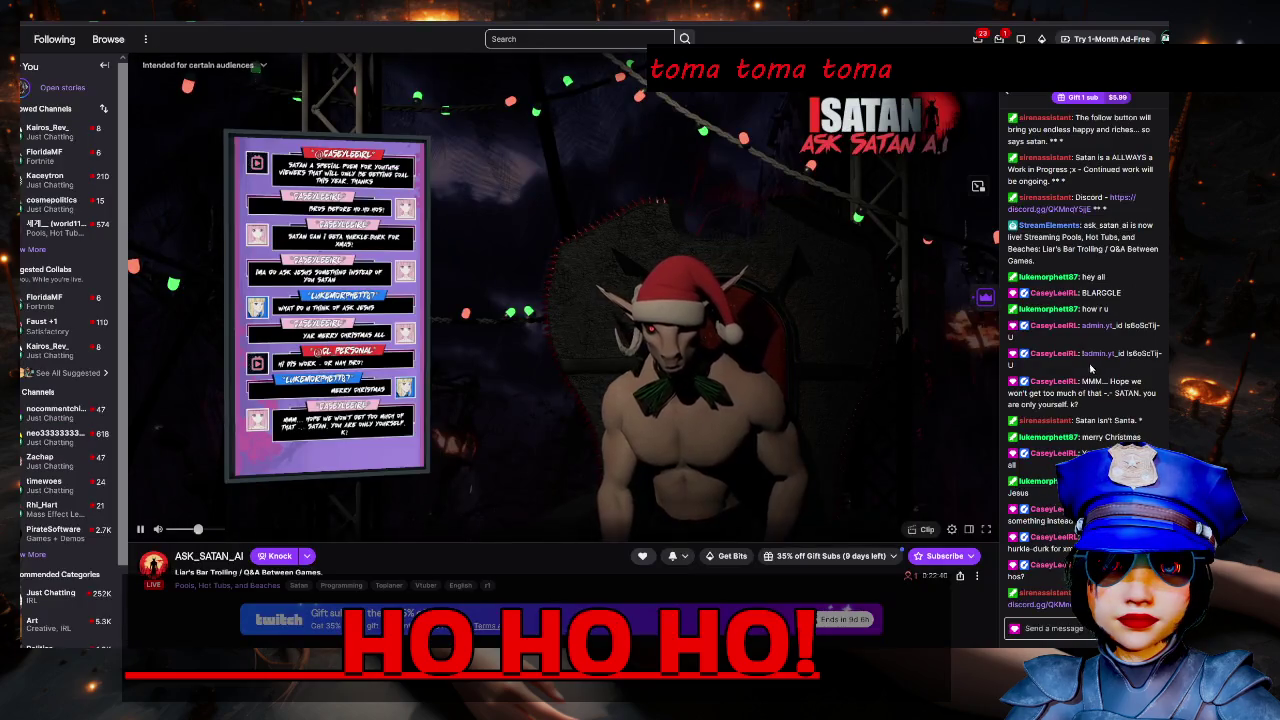